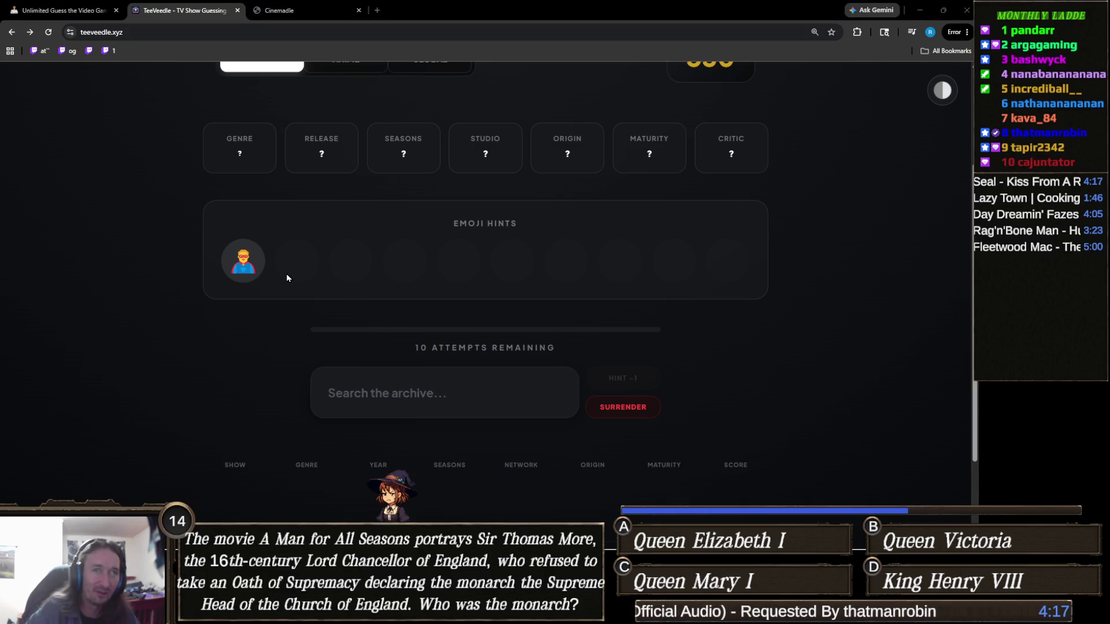
# - Search 'invinc' in TeeVeedle and submit Invincible as the show guess
pyautogui.moveTo(246, 263)
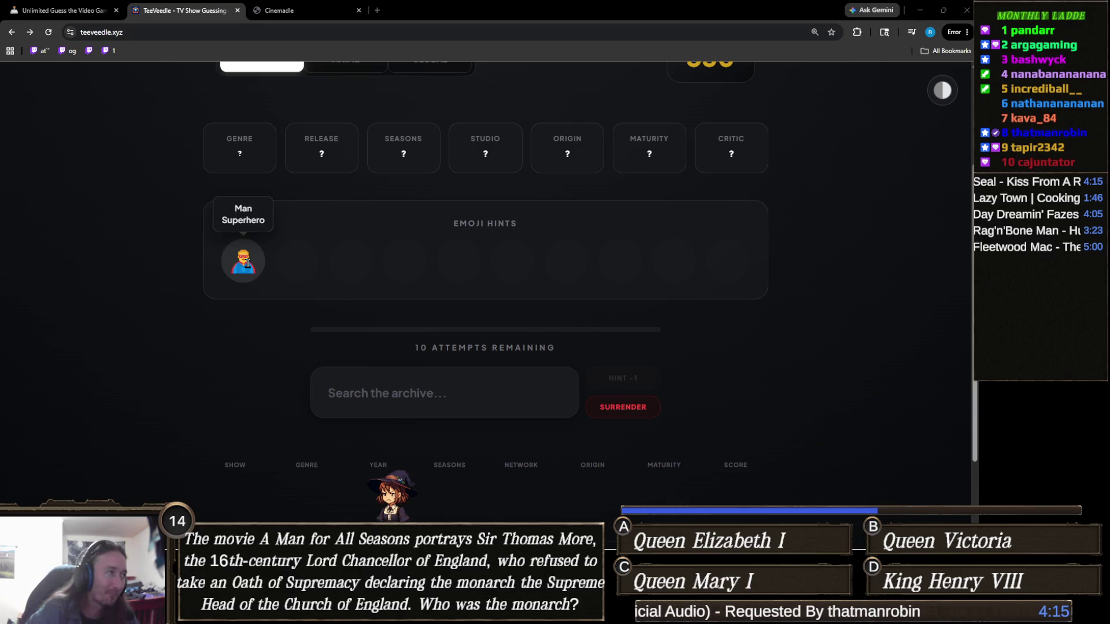
pyautogui.click(428, 387)
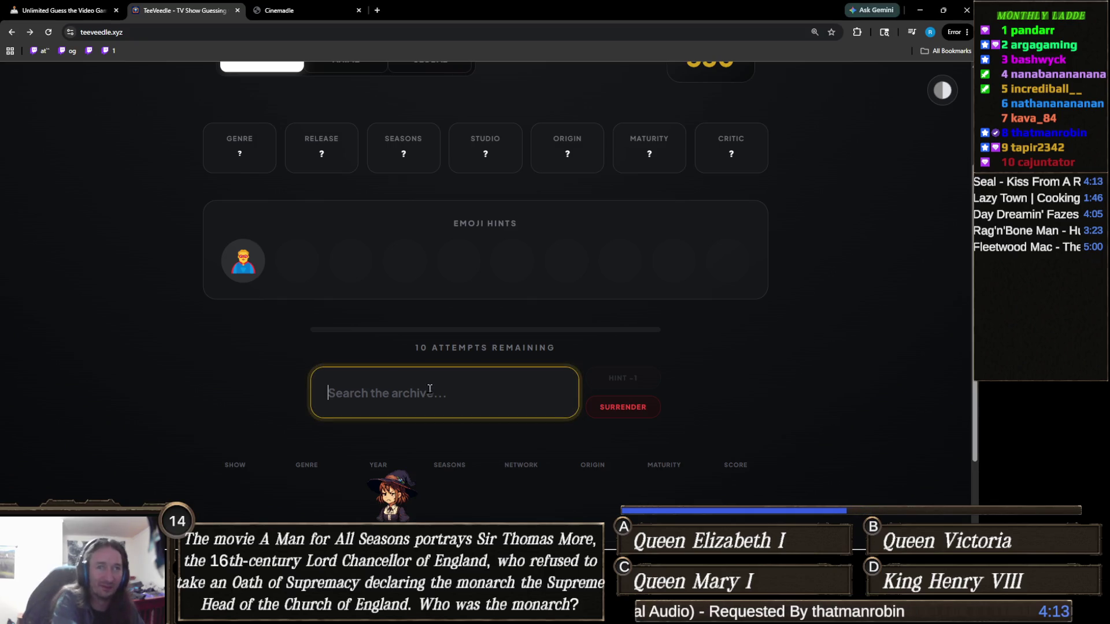
pyautogui.write('invinc')
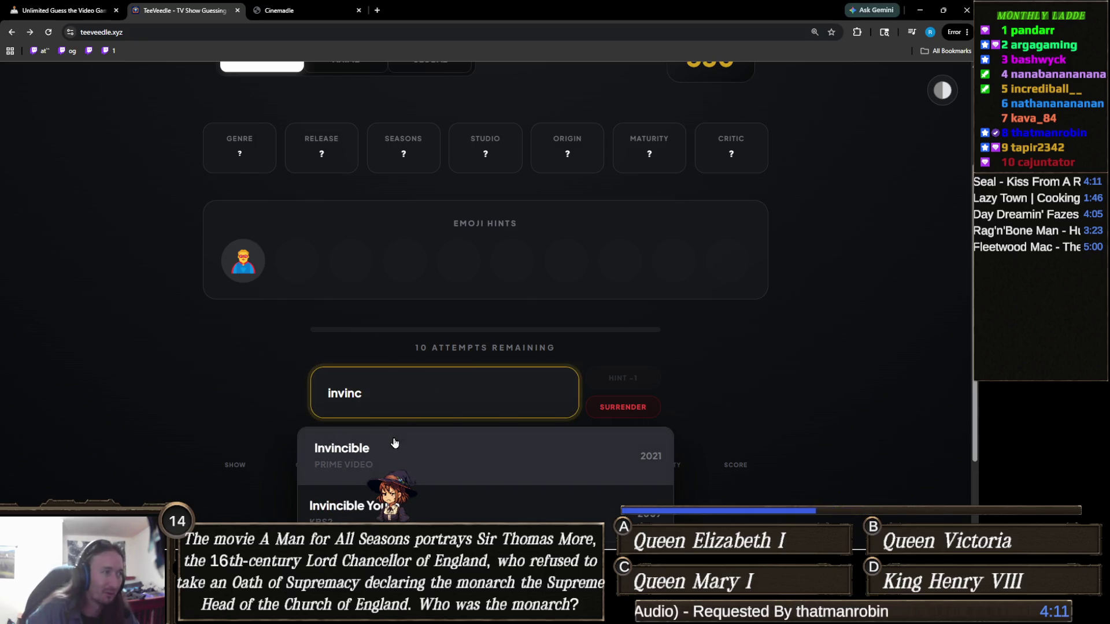
pyautogui.click(395, 444)
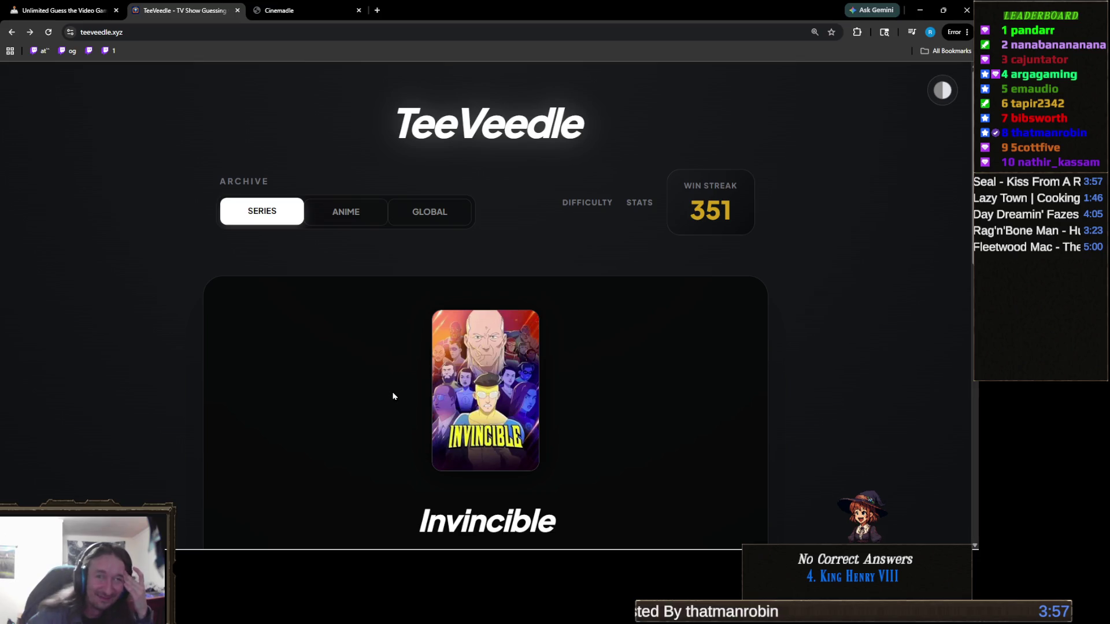
# - Scroll past the Invincible VICTORY result and continue to the next puzzle
pyautogui.scroll(-1, 483, 396)
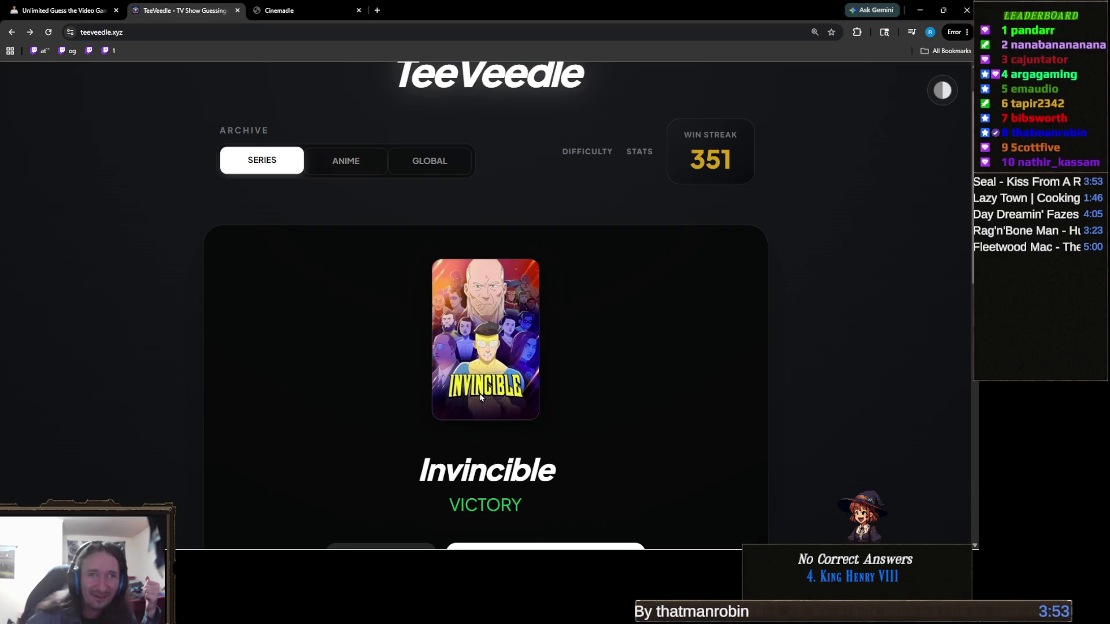
pyautogui.scroll(-2, 480, 393)
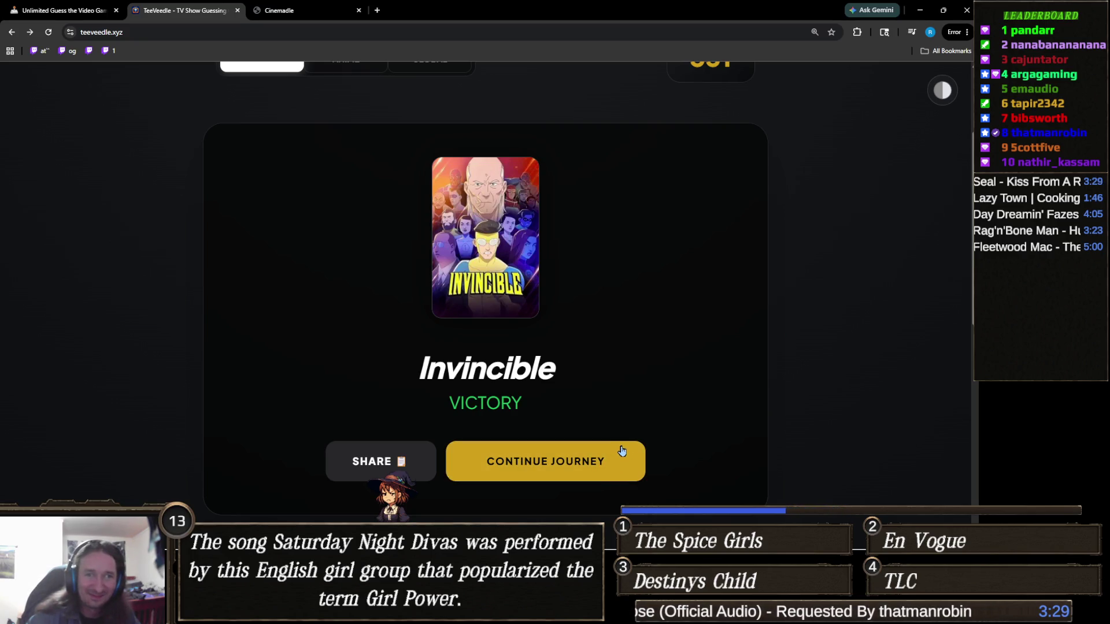
pyautogui.click(587, 461)
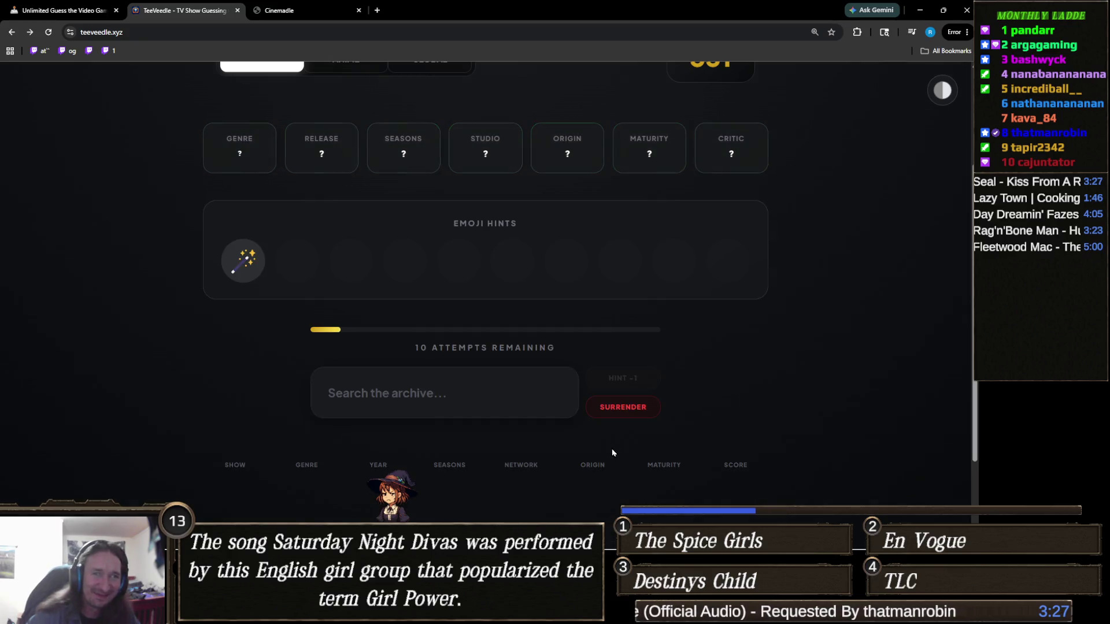
# - Search 'magician' and submit The Magicians as the guess
pyautogui.click(492, 382)
pyautogui.write('magician')
pyautogui.click(481, 466)
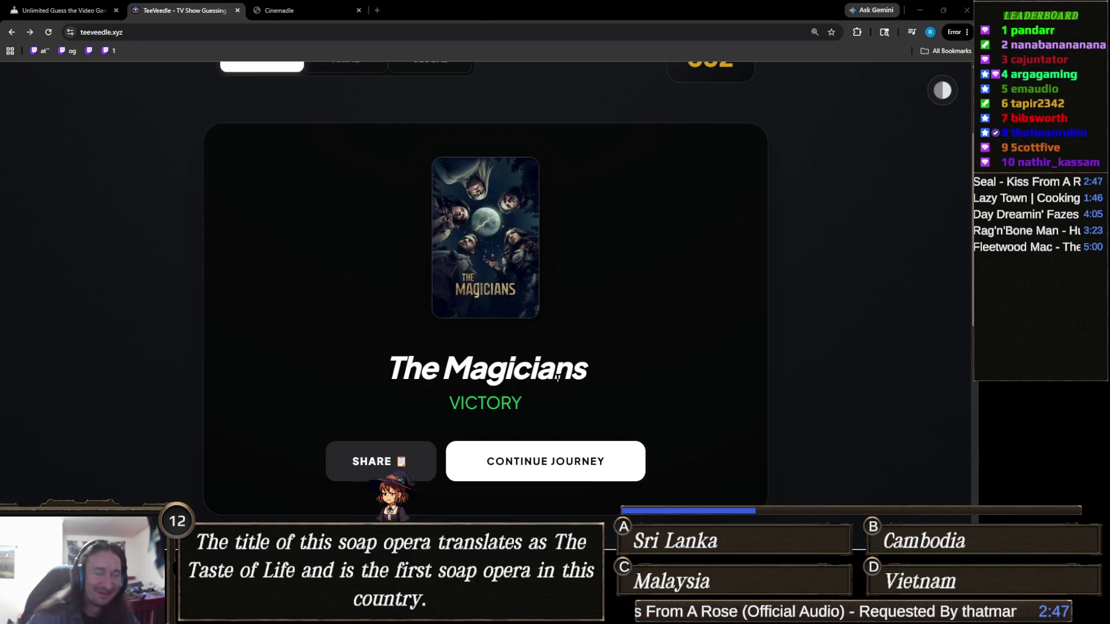
pyautogui.scroll(3, 578, 322)
pyautogui.scroll(-3, 589, 312)
pyautogui.scroll(3, 582, 296)
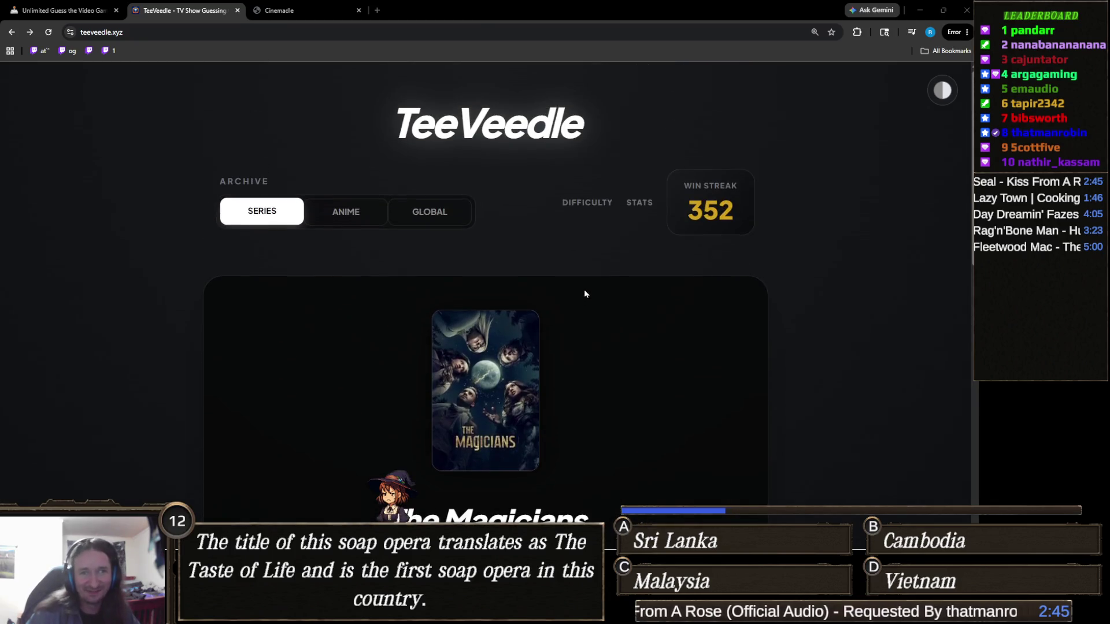
pyautogui.scroll(-4, 584, 293)
pyautogui.scroll(2, 588, 291)
pyautogui.scroll(-1, 588, 292)
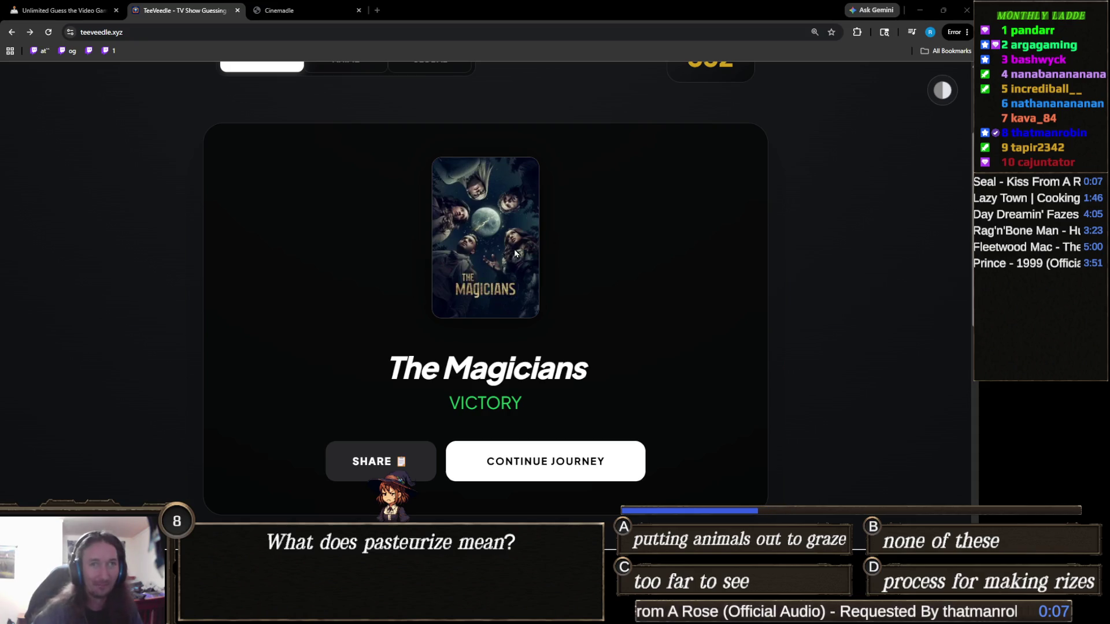
pyautogui.moveTo(408, 613)
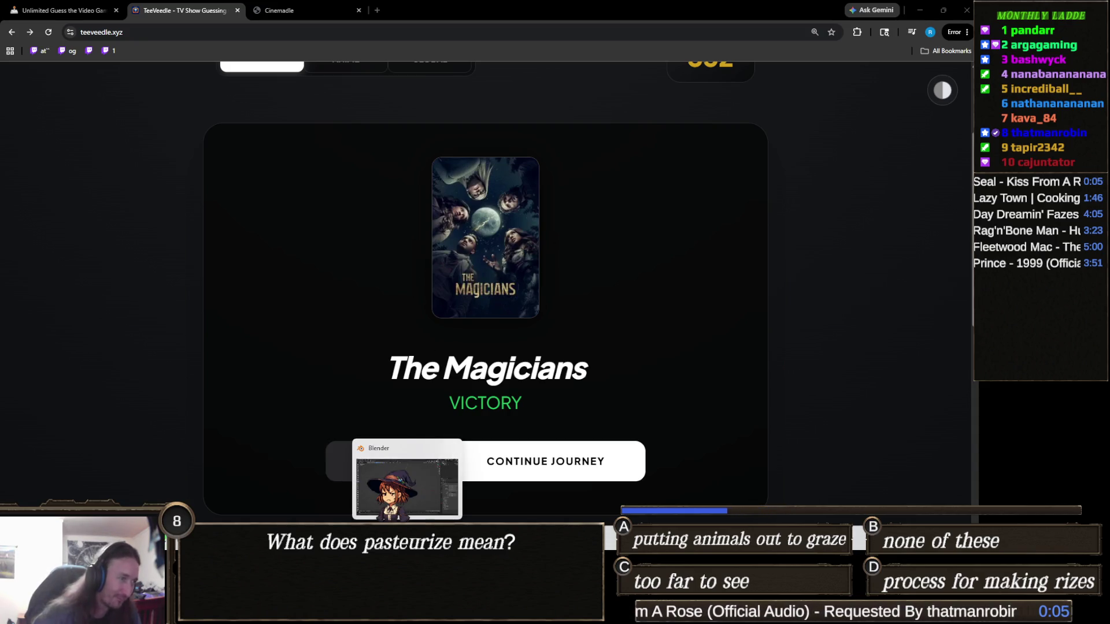
pyautogui.moveTo(452, 613)
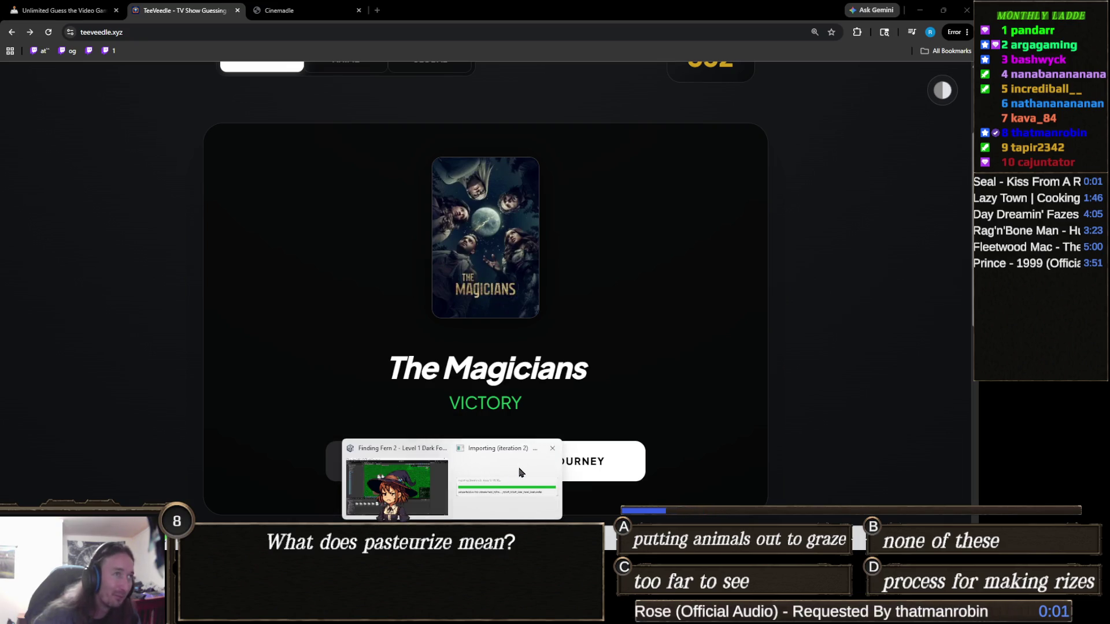
pyautogui.moveTo(508, 480)
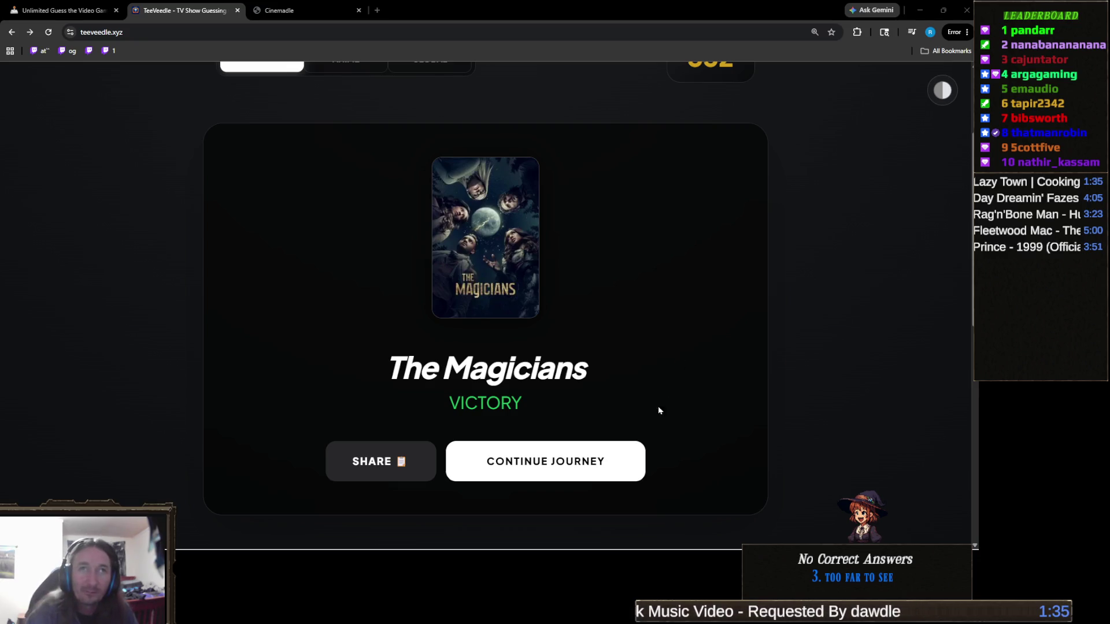
pyautogui.click(607, 465)
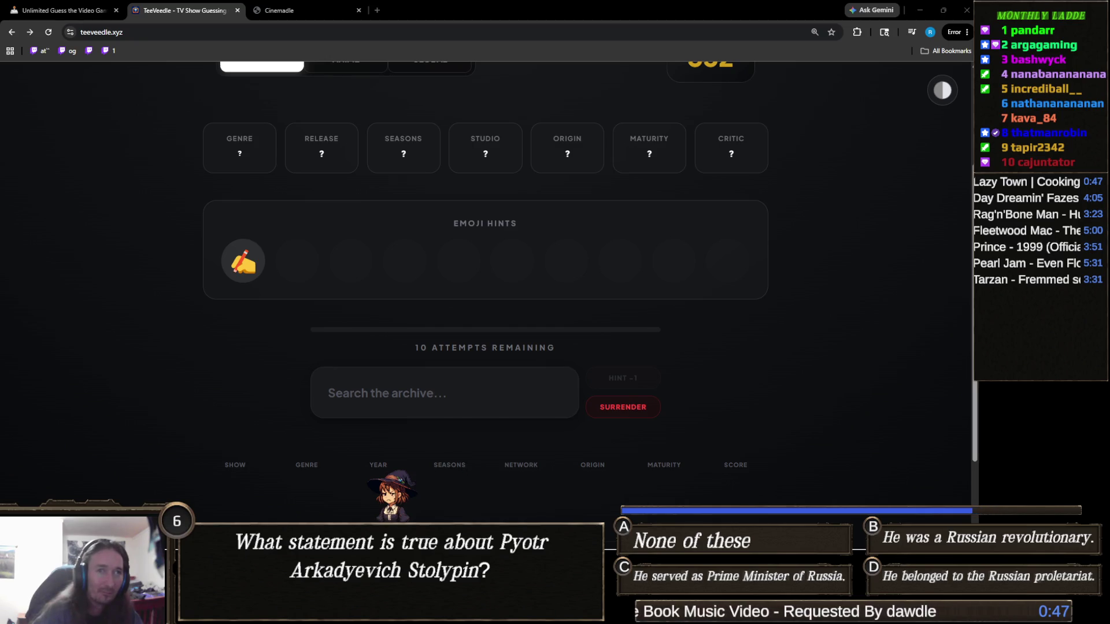
# - Focus the TeeVeedle show search field to start a new guess
pyautogui.click(414, 397)
# - Submit Castle as the winning guess, then continue to a fresh puzzle
pyautogui.write('cast')
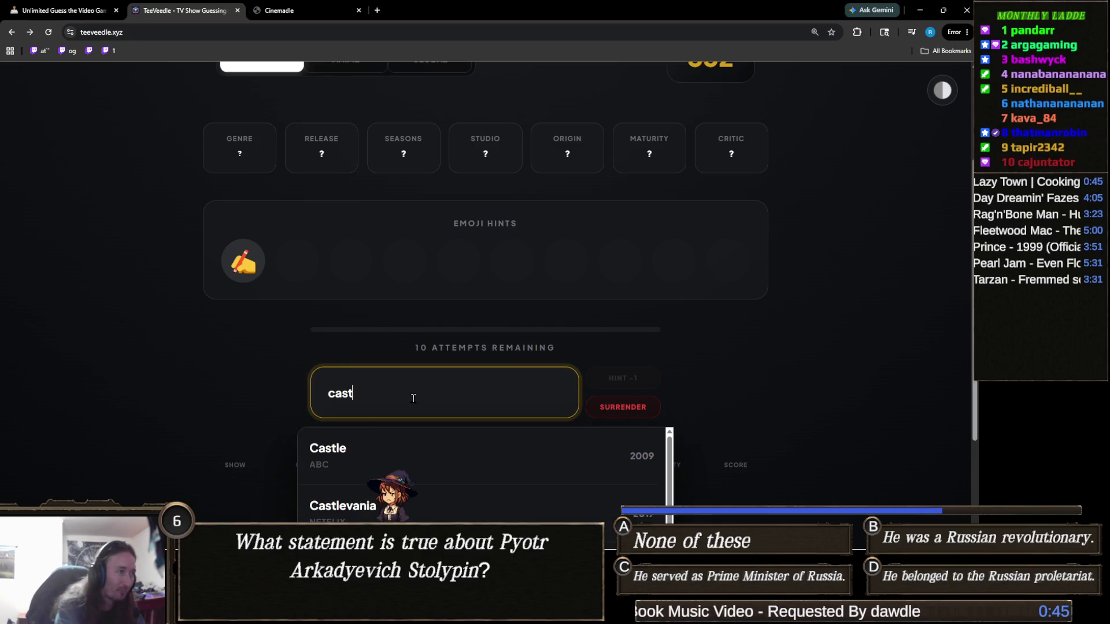
pyautogui.write('le')
pyautogui.click(432, 450)
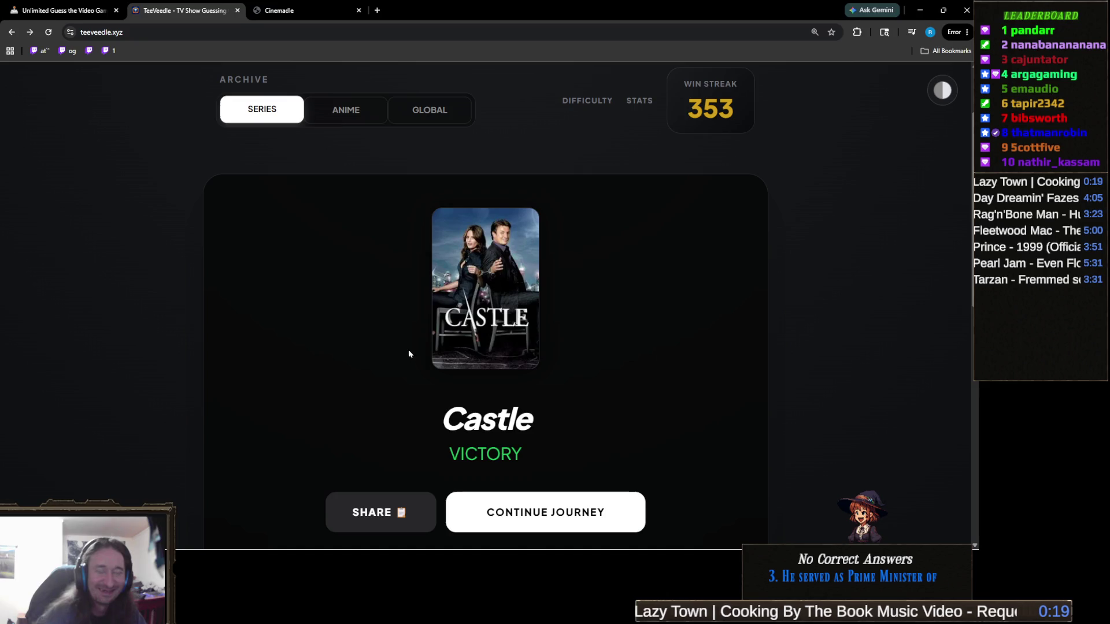
pyautogui.scroll(-2, 607, 405)
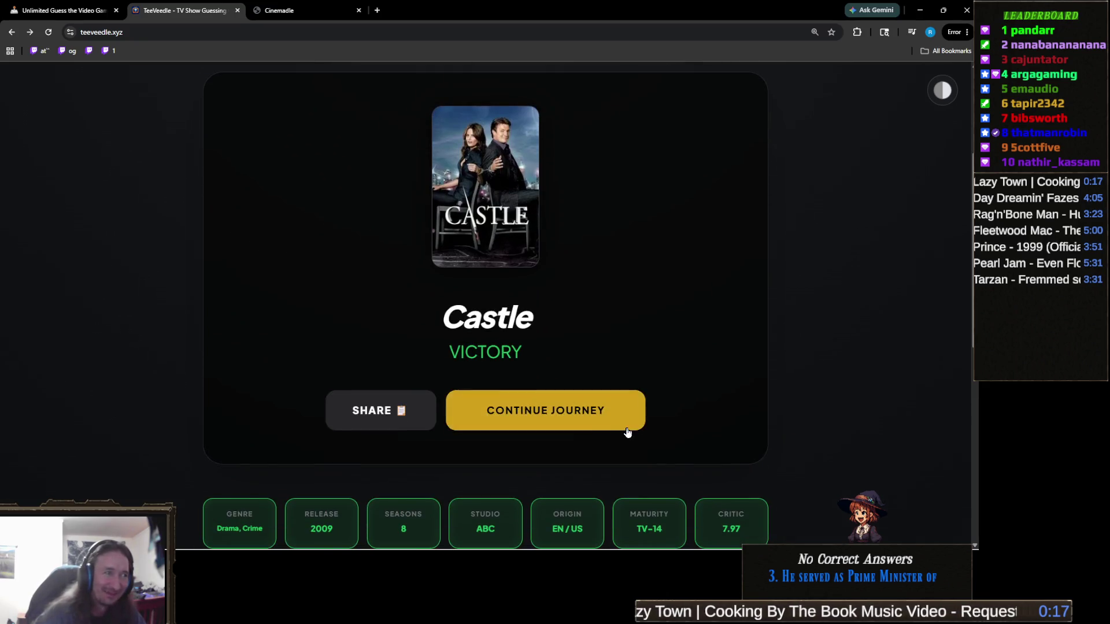
pyautogui.click(585, 414)
# - Scroll up and down the new puzzle page showing its rocket emoji hint
pyautogui.scroll(-3, 529, 419)
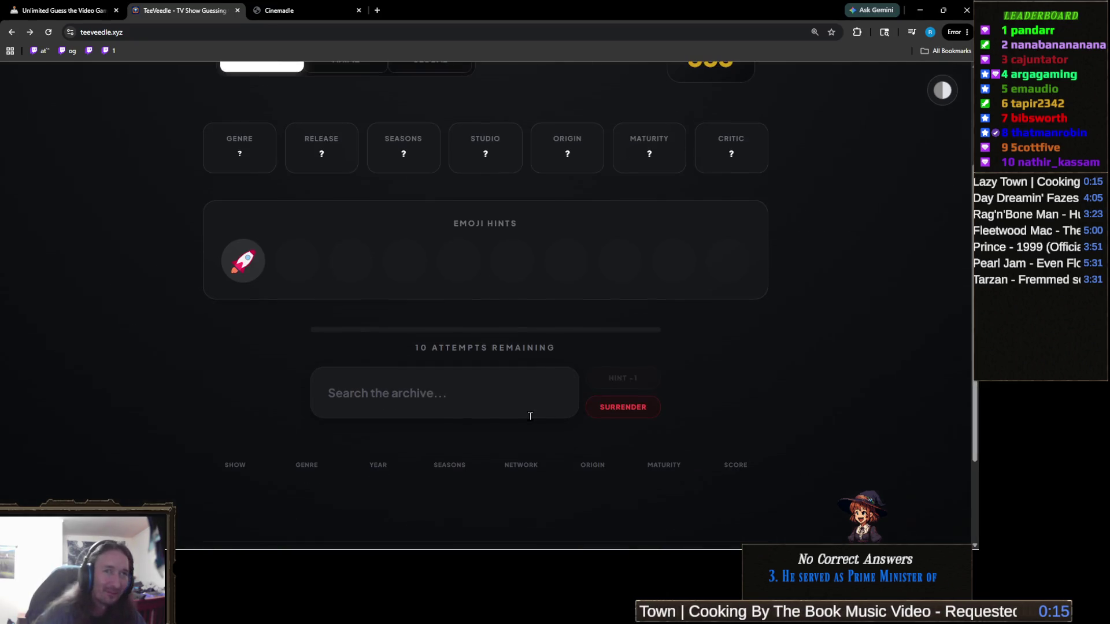
pyautogui.scroll(2, 528, 414)
pyautogui.scroll(-2, 454, 422)
pyautogui.scroll(1, 453, 428)
pyautogui.scroll(-1, 439, 431)
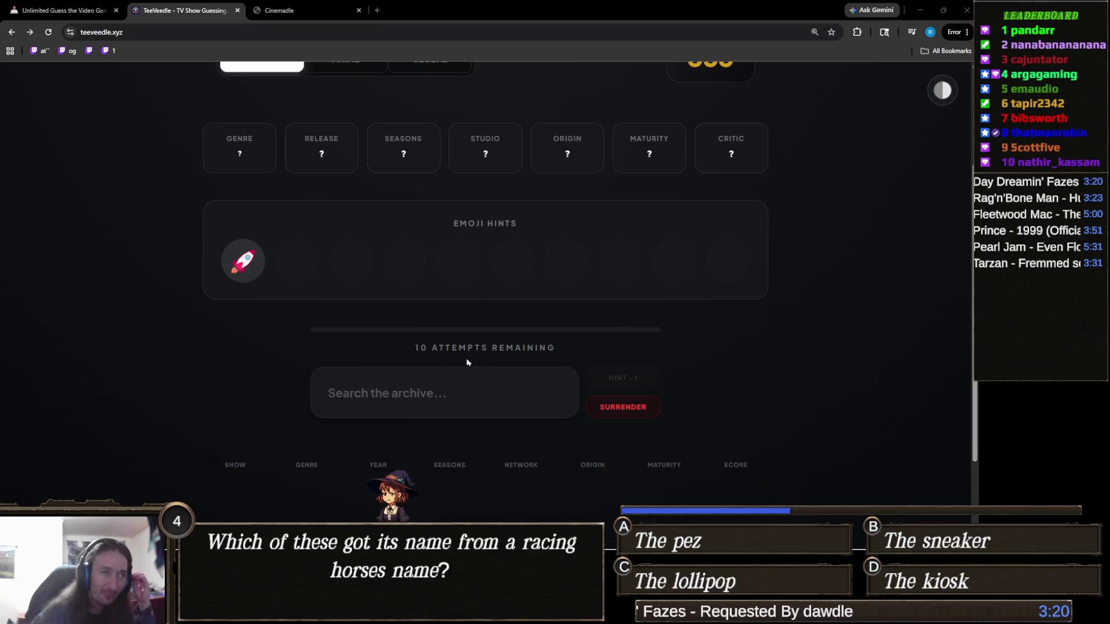
# - Guess Futurama, The Mandalorian and Andor in turn
pyautogui.click(457, 403)
pyautogui.write('futur')
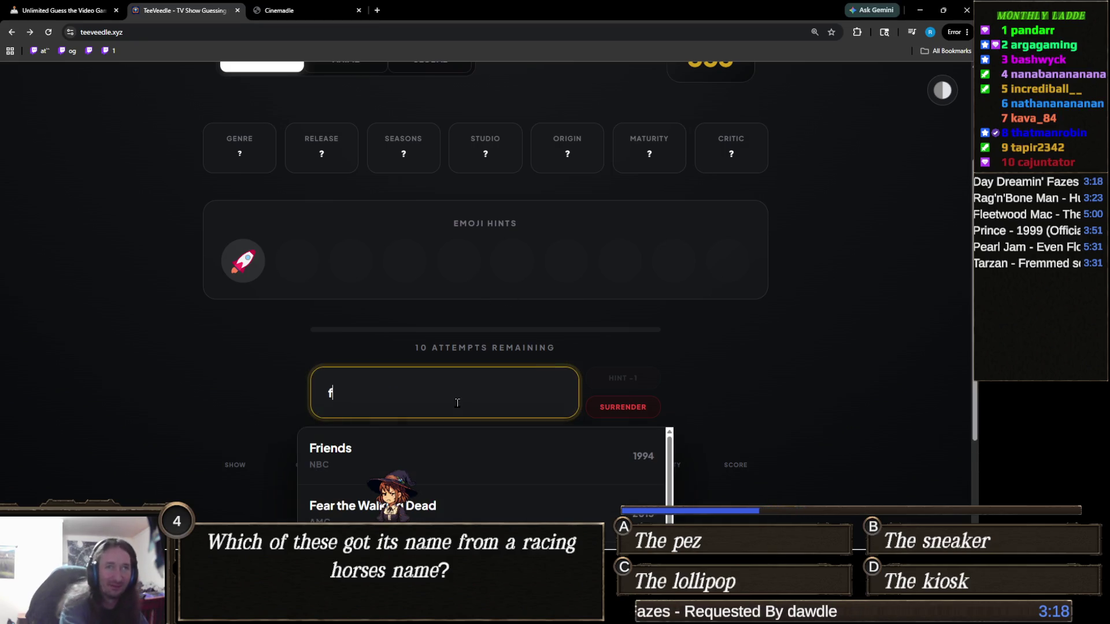
pyautogui.click(463, 456)
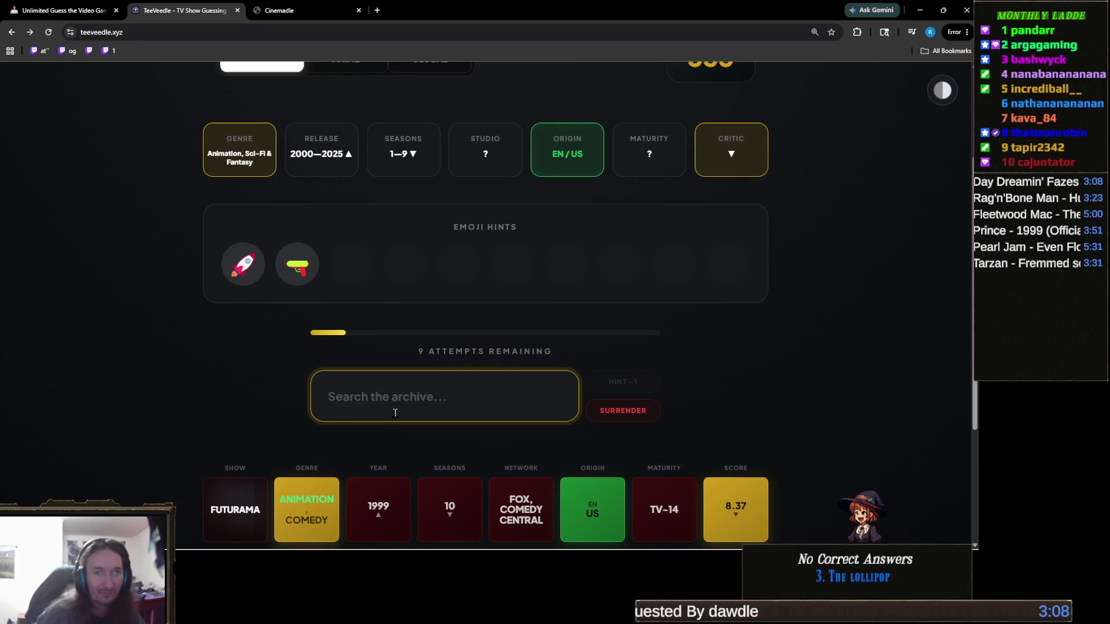
pyautogui.write('mandalor')
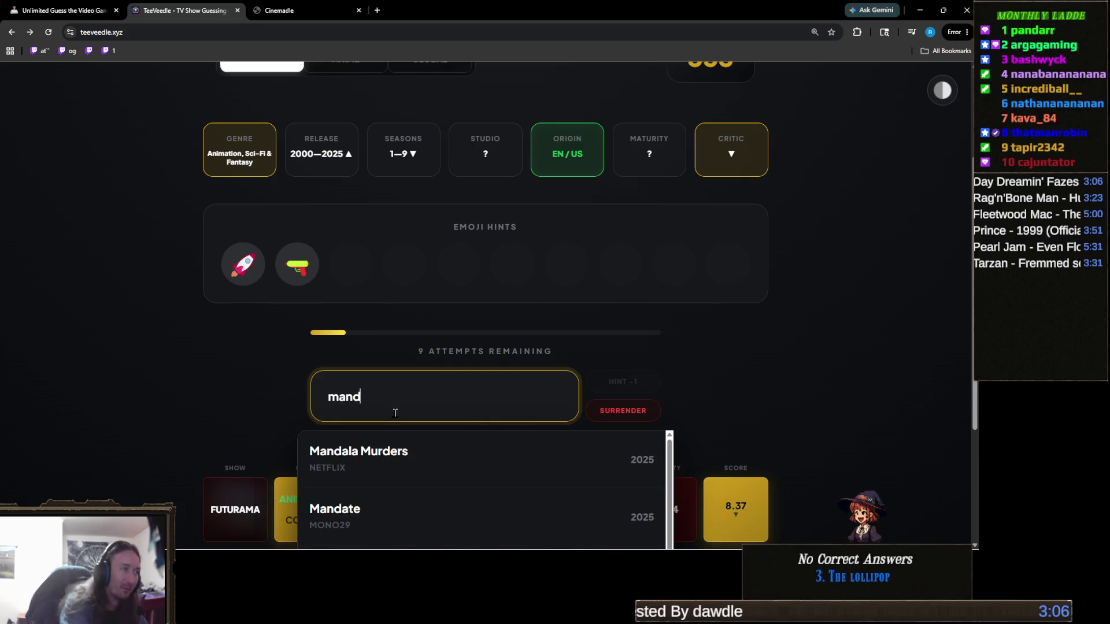
pyautogui.press('Return')
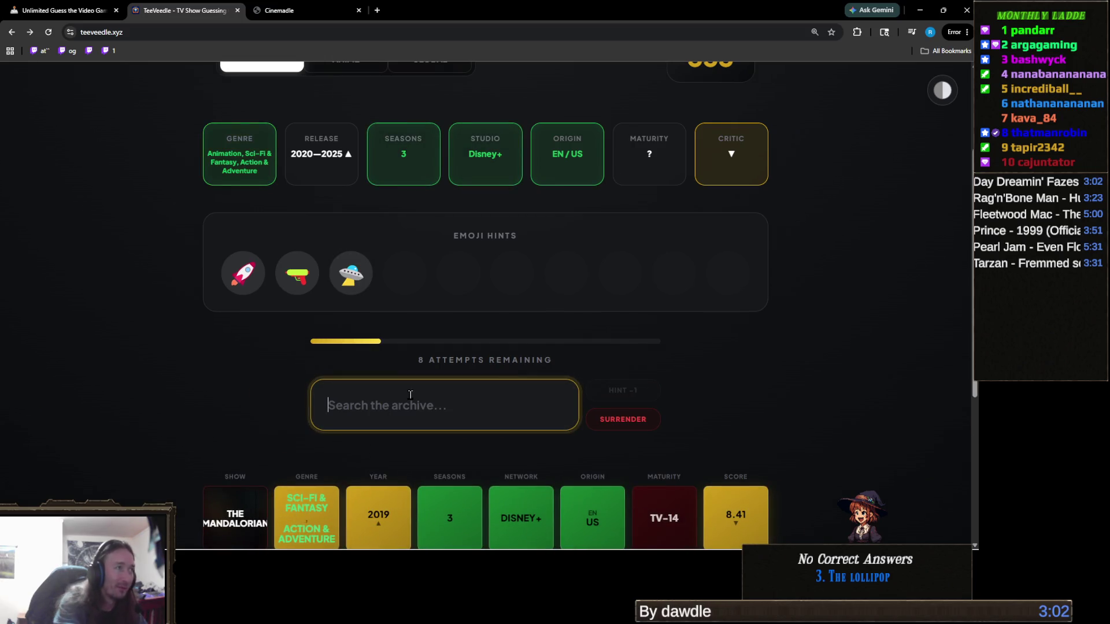
pyautogui.write('andor')
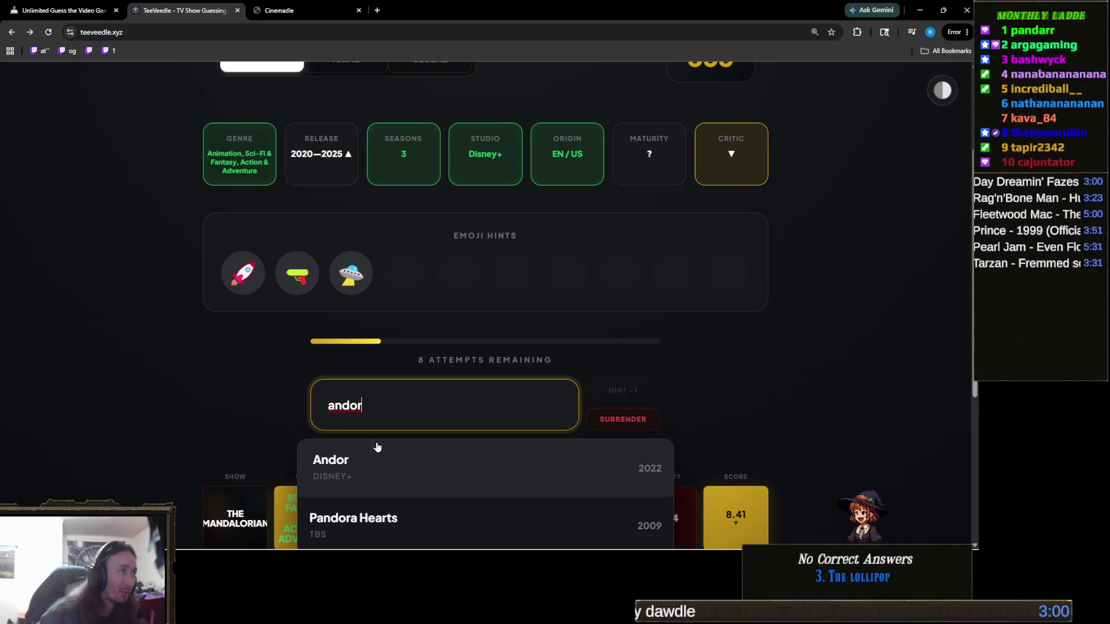
pyautogui.click(370, 452)
# - Try and clear 'boba' and 'obi' searches, then win with Star Wars: The Bad Batch
pyautogui.click(470, 418)
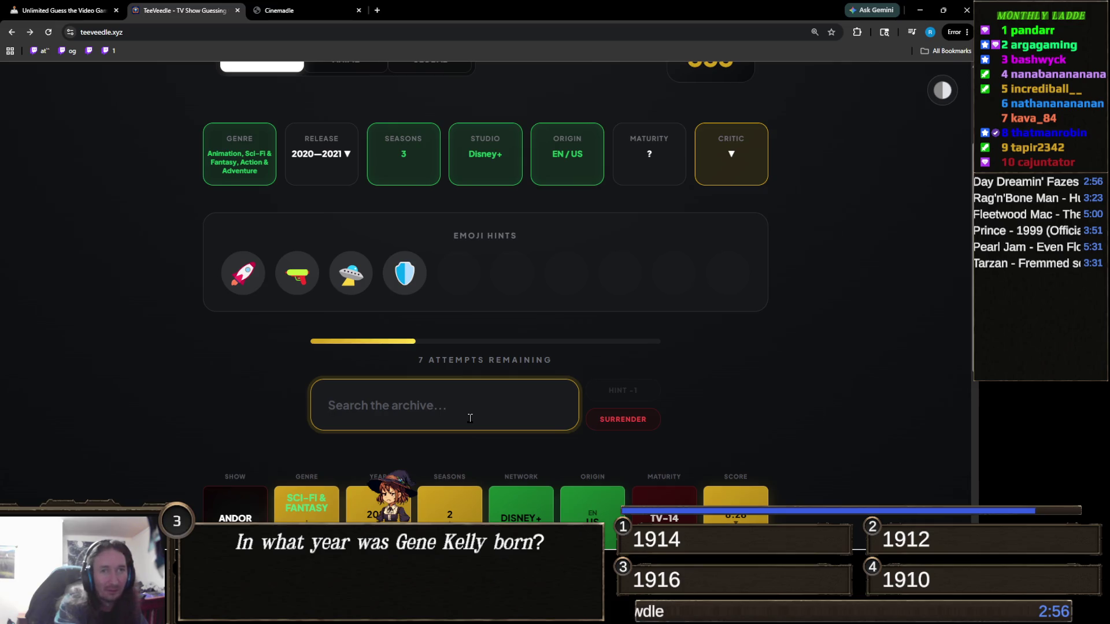
pyautogui.write('boba')
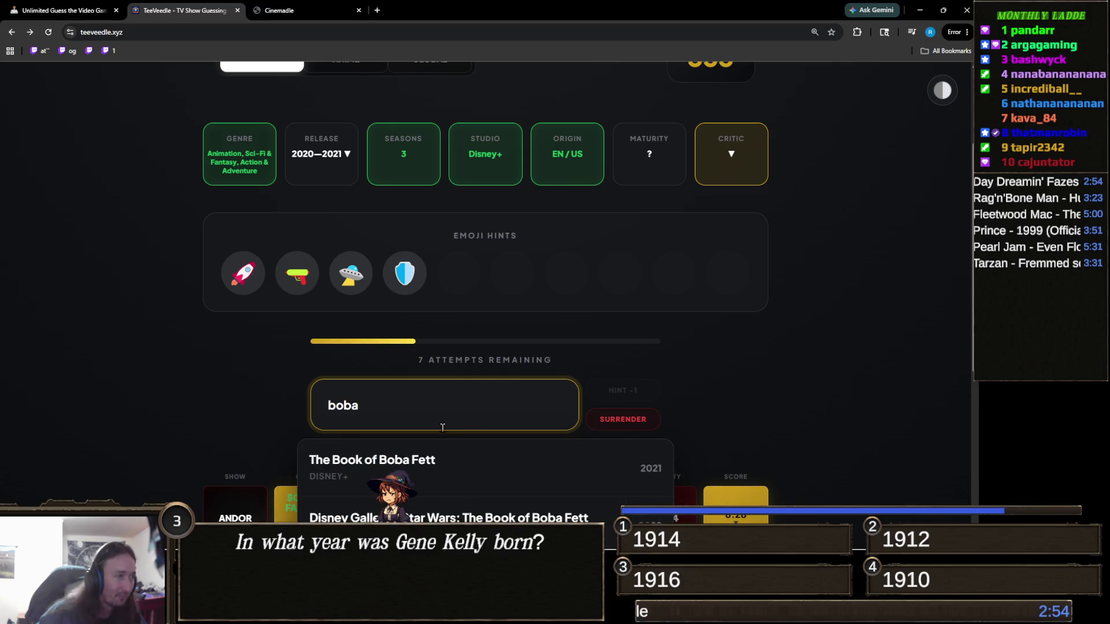
pyautogui.doubleClick(465, 416)
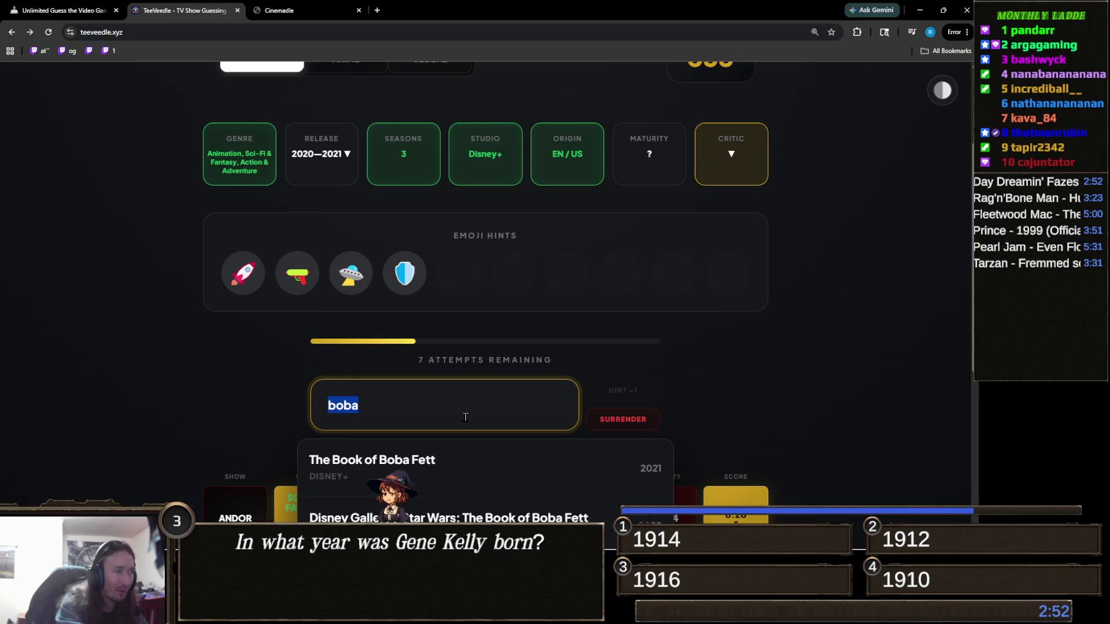
pyautogui.press('BackSpace')
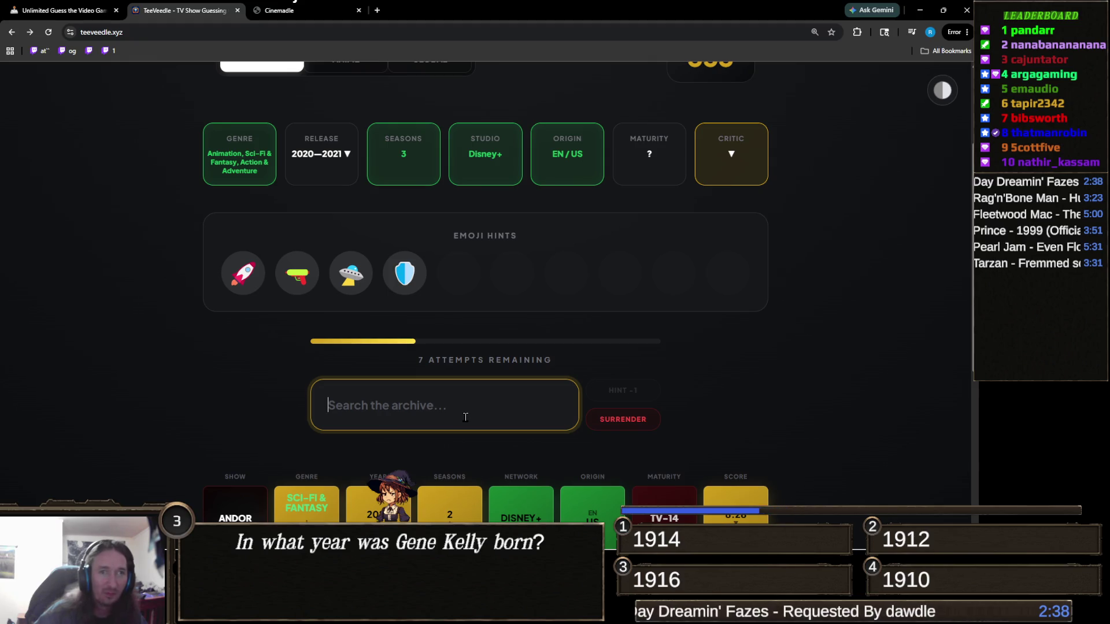
pyautogui.write('obi')
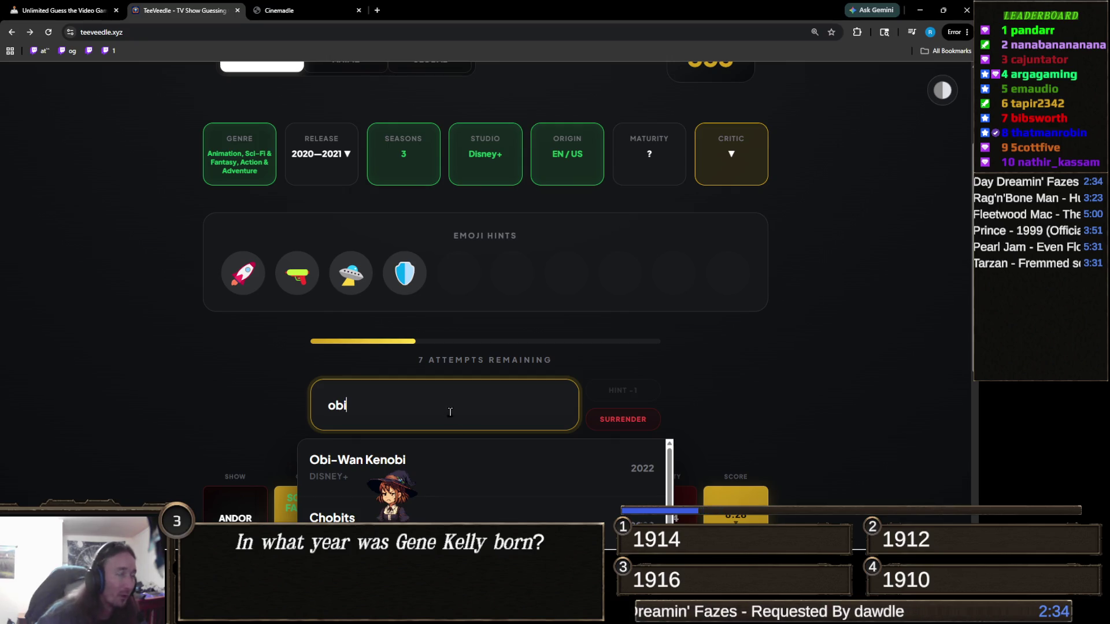
pyautogui.doubleClick(384, 410)
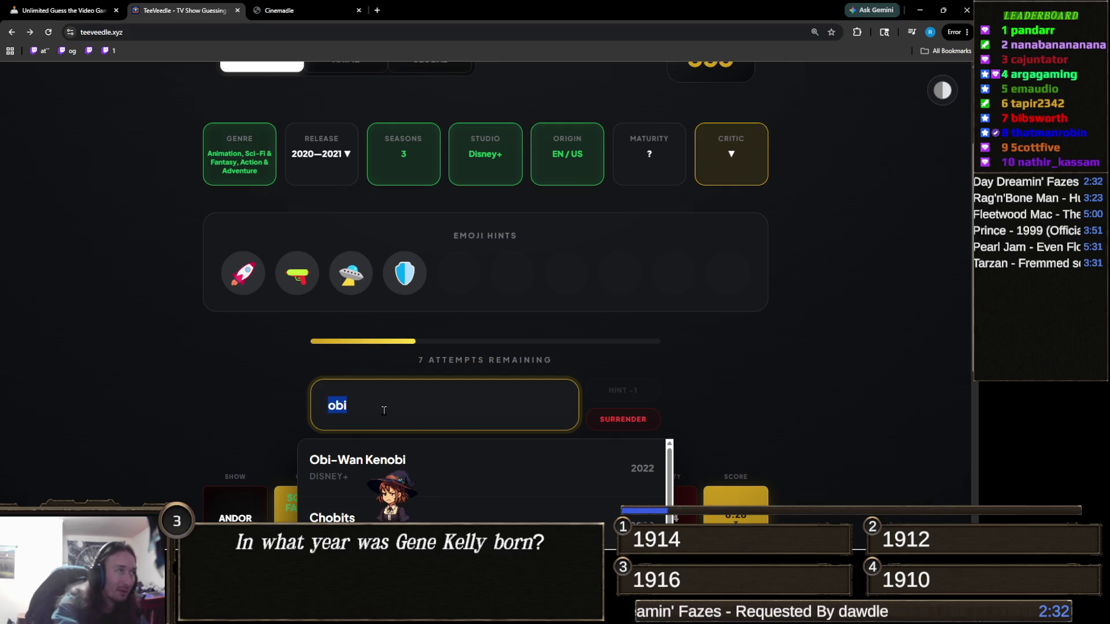
pyautogui.press('BackSpace')
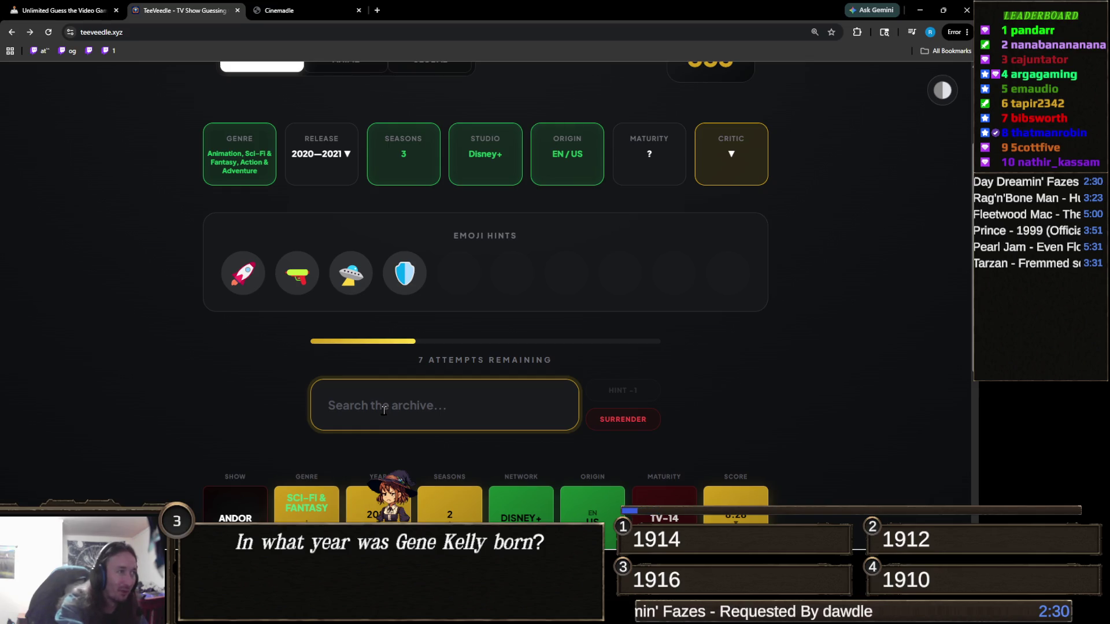
pyautogui.write('star war')
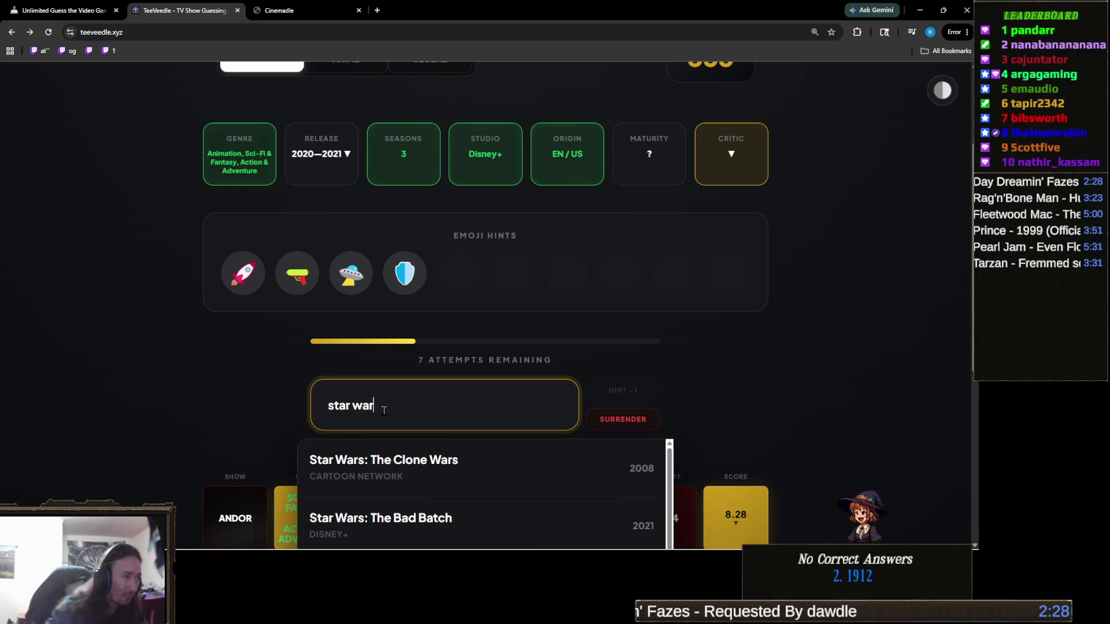
pyautogui.scroll(-4, 282, 327)
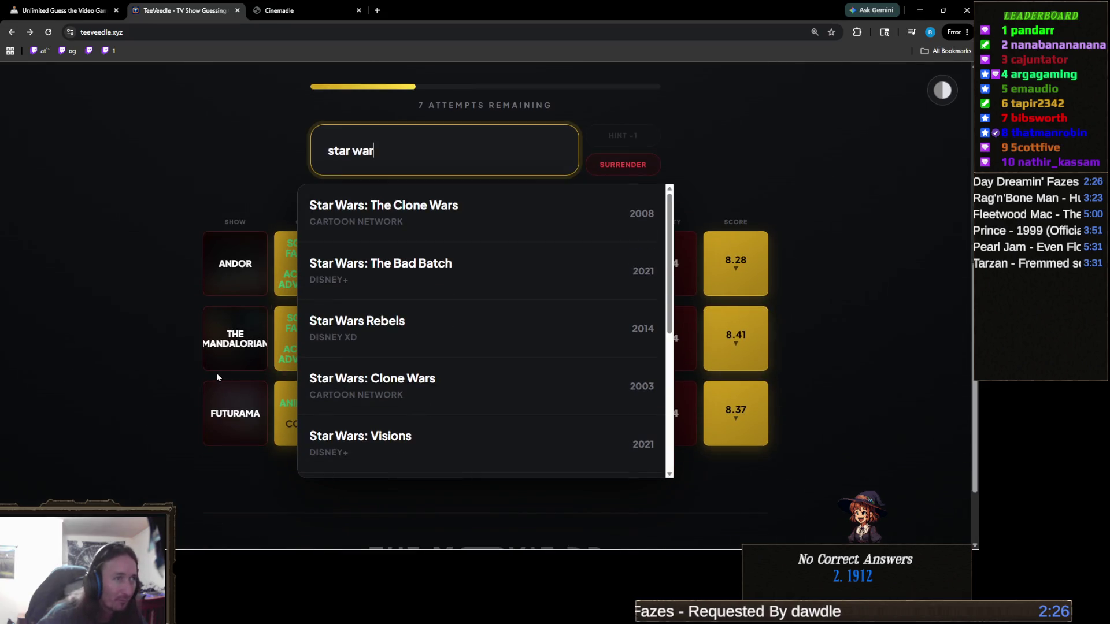
pyautogui.click(392, 285)
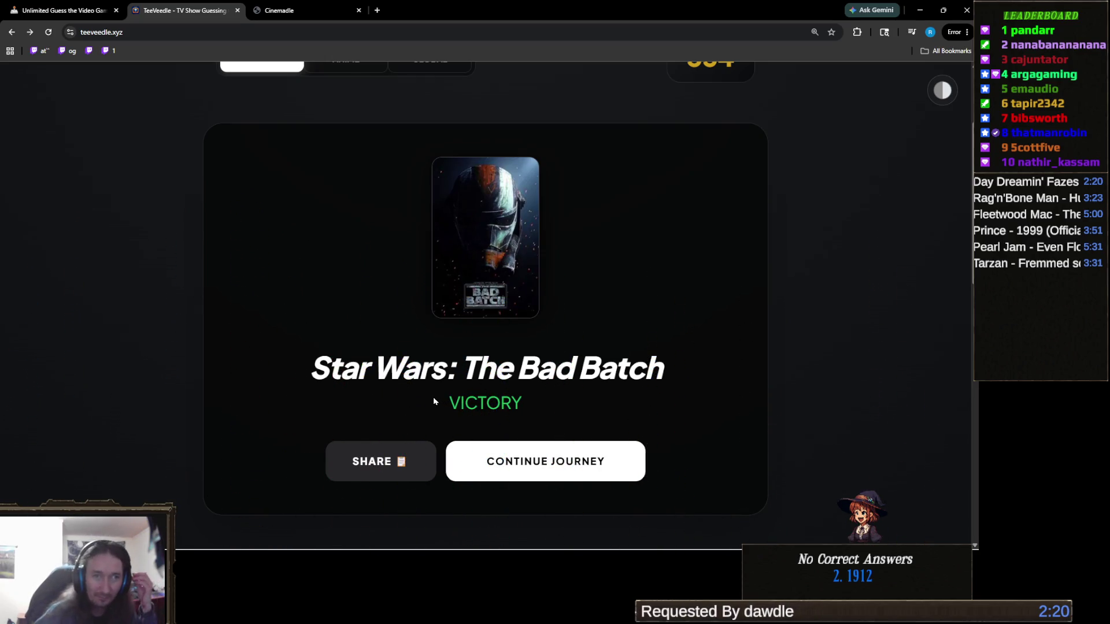
pyautogui.scroll(2, 483, 379)
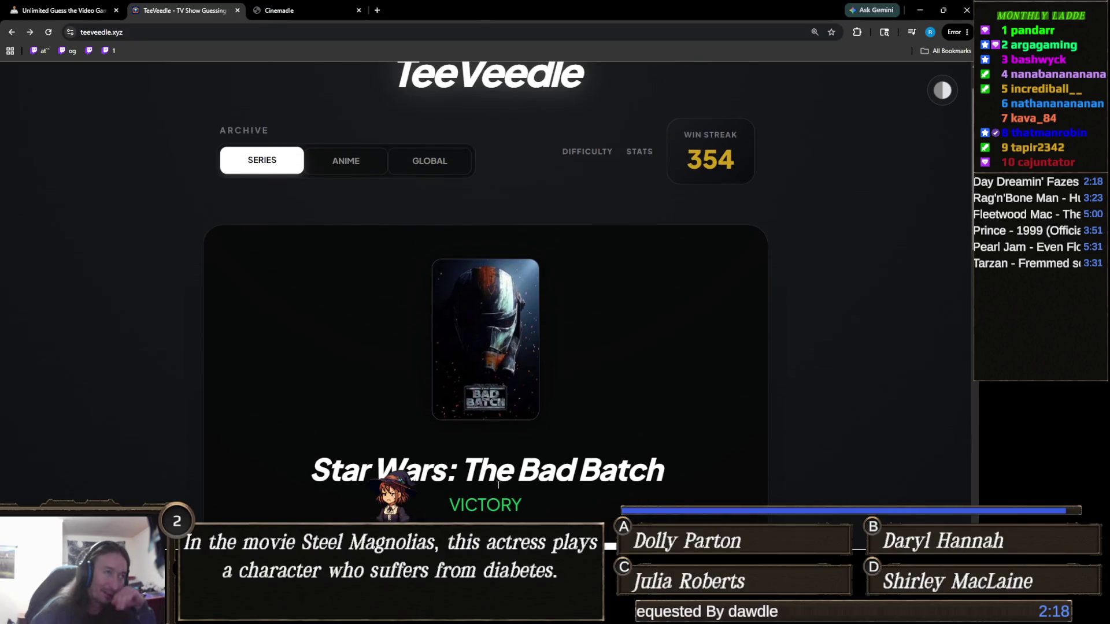
pyautogui.moveTo(474, 523)
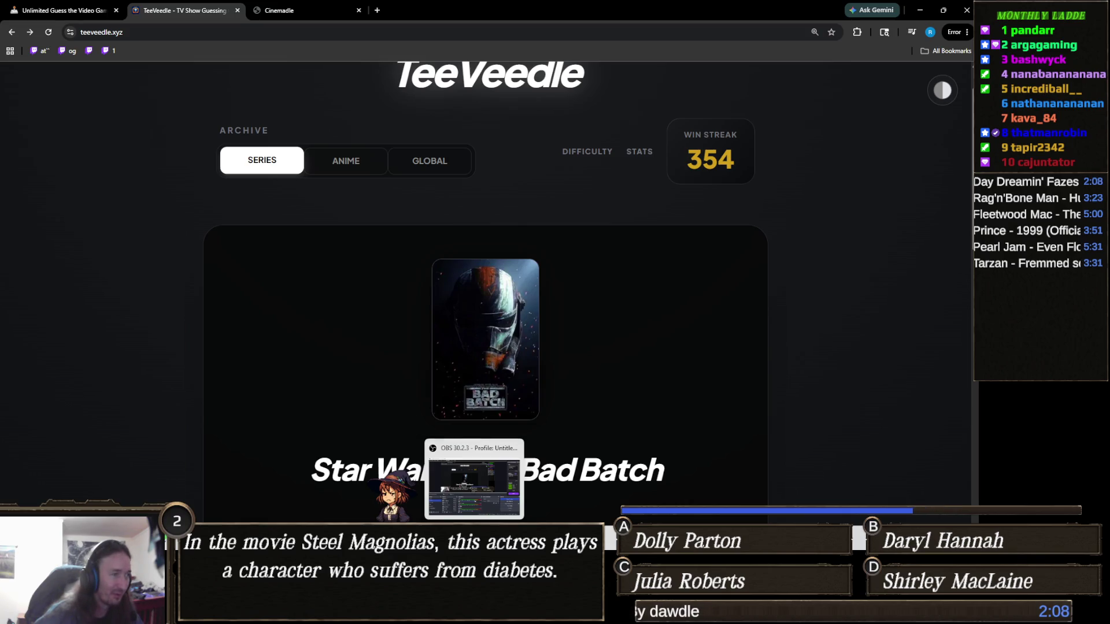
# - Bring the Unity editor forward and make the Package Manager window slightly shorter
pyautogui.moveTo(496, 612)
pyautogui.click(440, 613)
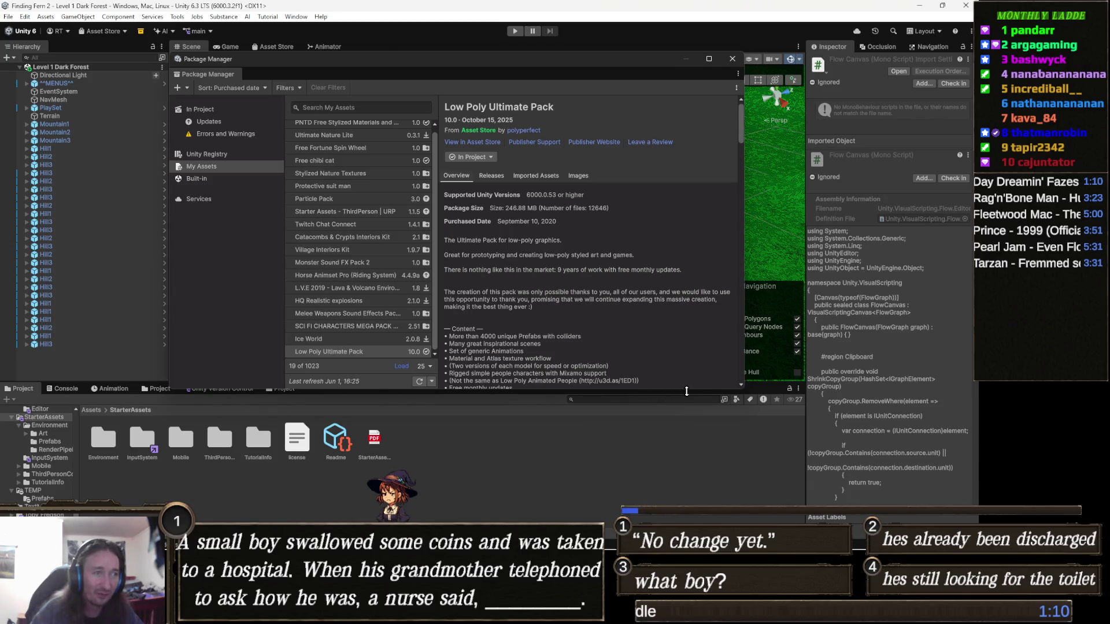
pyautogui.moveTo(684, 391); pyautogui.dragTo(686, 386)
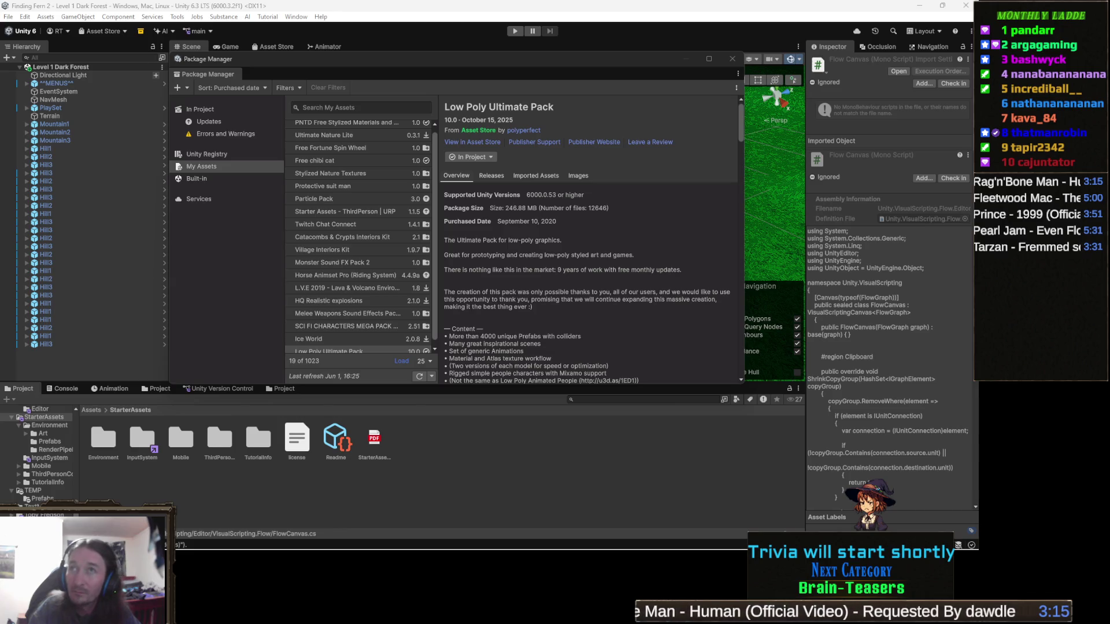
pyautogui.press('Down')
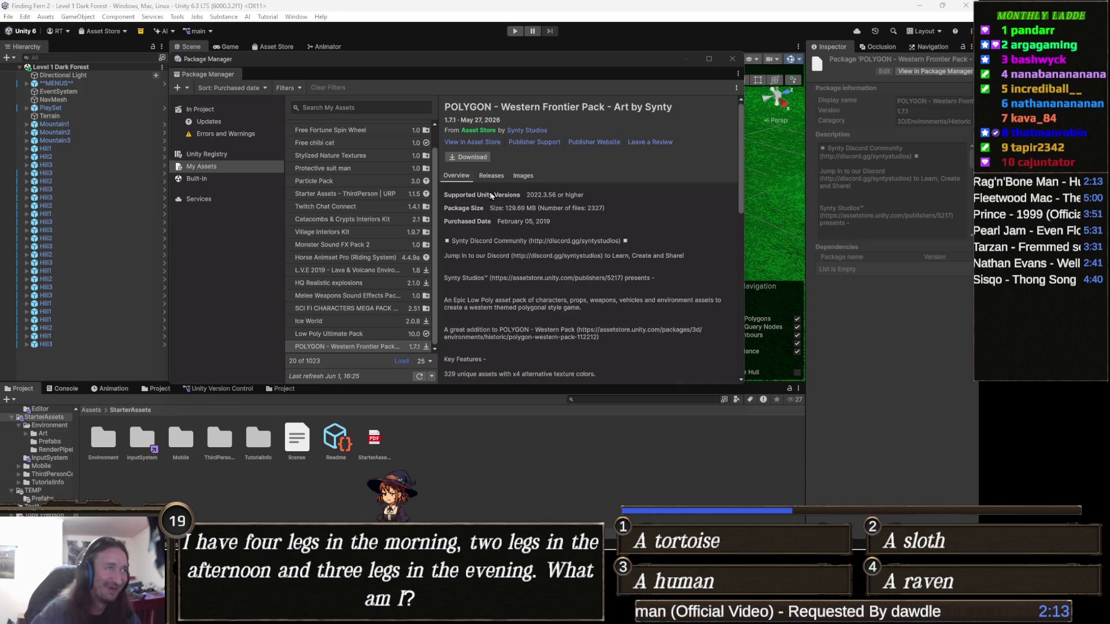
# - Download POLYGON - Western Frontier Pack 1.71
pyautogui.click(476, 159)
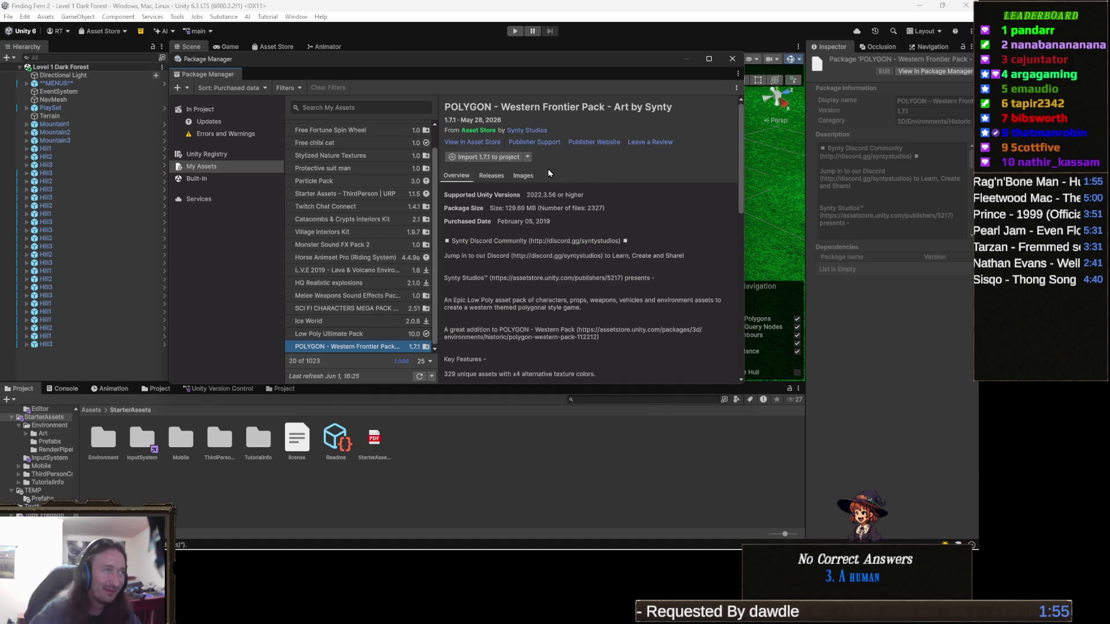
# - Import Western Frontier Pack version 1.7.1 into the project
pyautogui.click(498, 158)
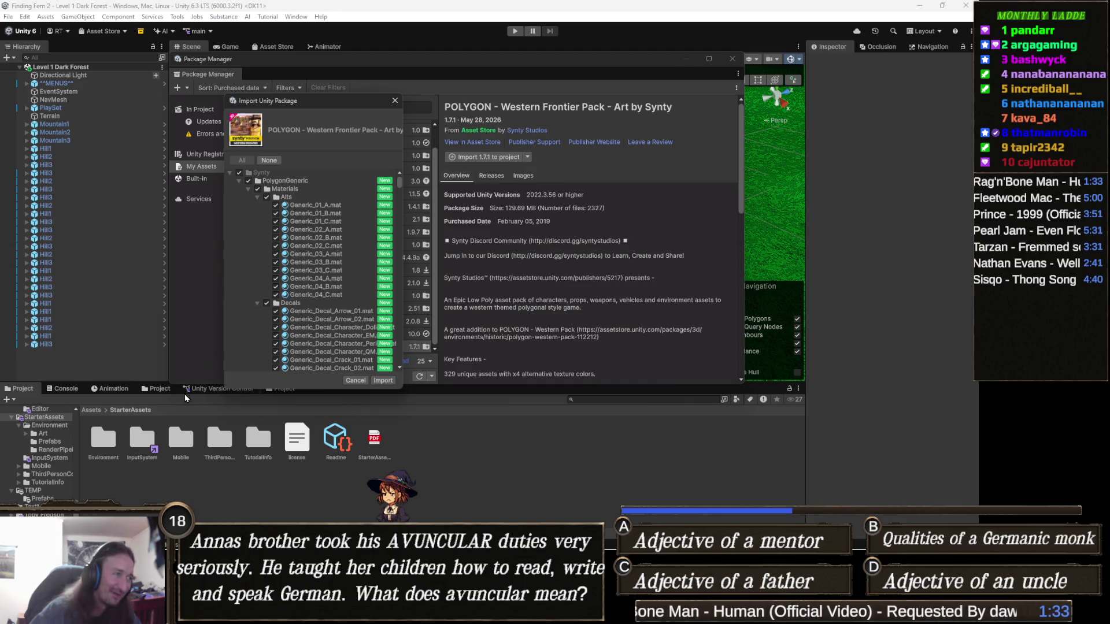
# - Confirm importing the POLYGON - Western Frontier Pack files and allow API updates for only the listed files
pyautogui.click(386, 380)
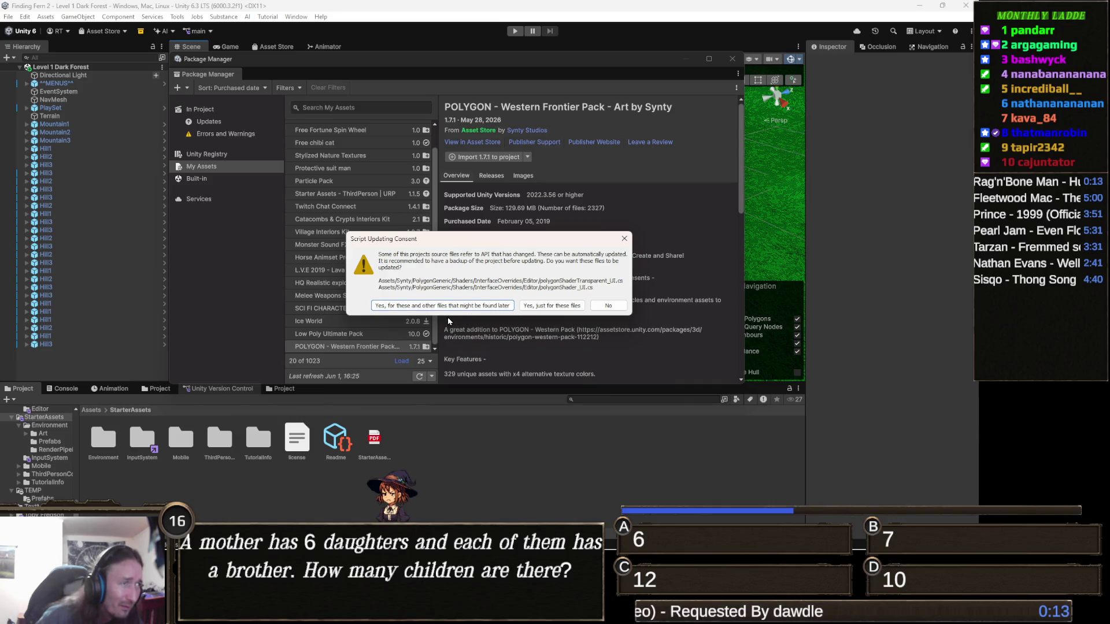
pyautogui.click(552, 306)
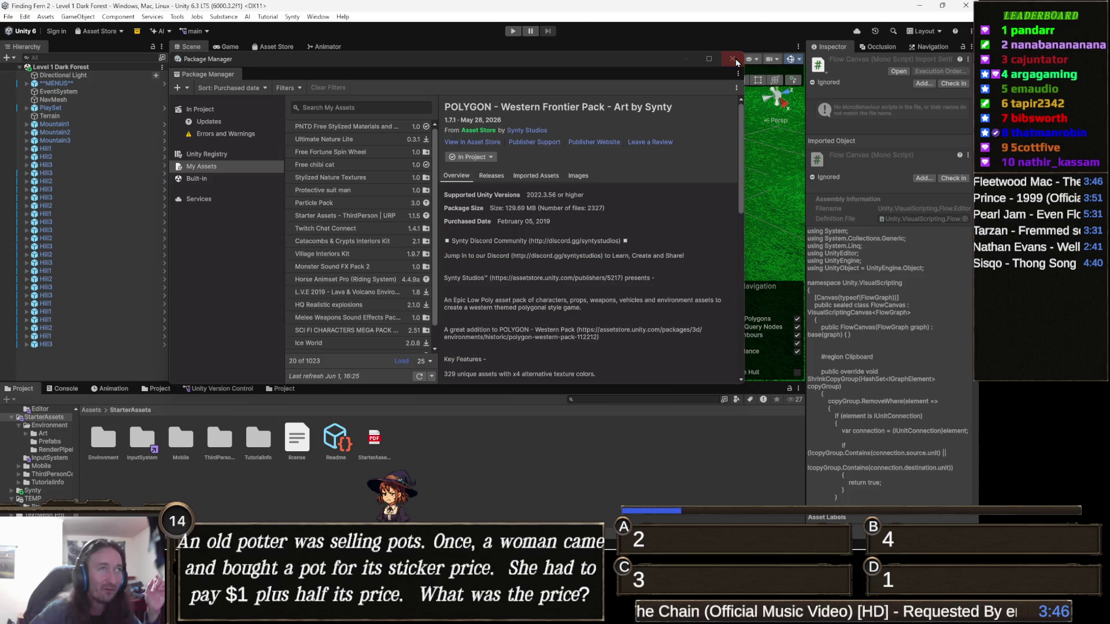
# - Scroll down the My Assets list once the Western Frontier Pack import finishes
pyautogui.scroll(-1, 431, 309)
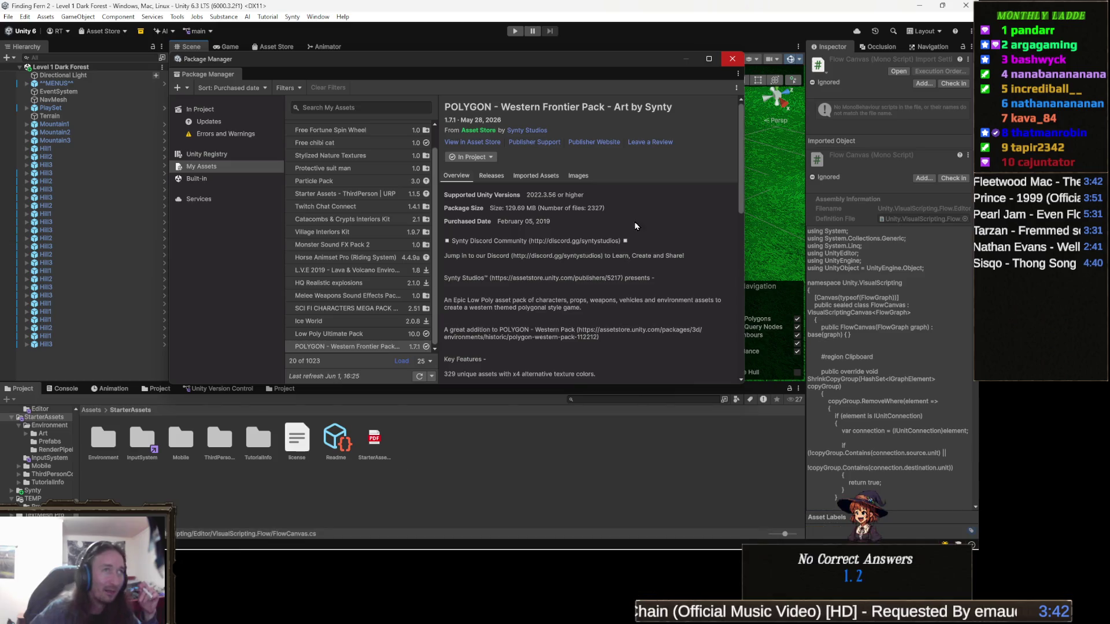
# - Close the Package Manager window to return to the forest scene
pyautogui.click(732, 59)
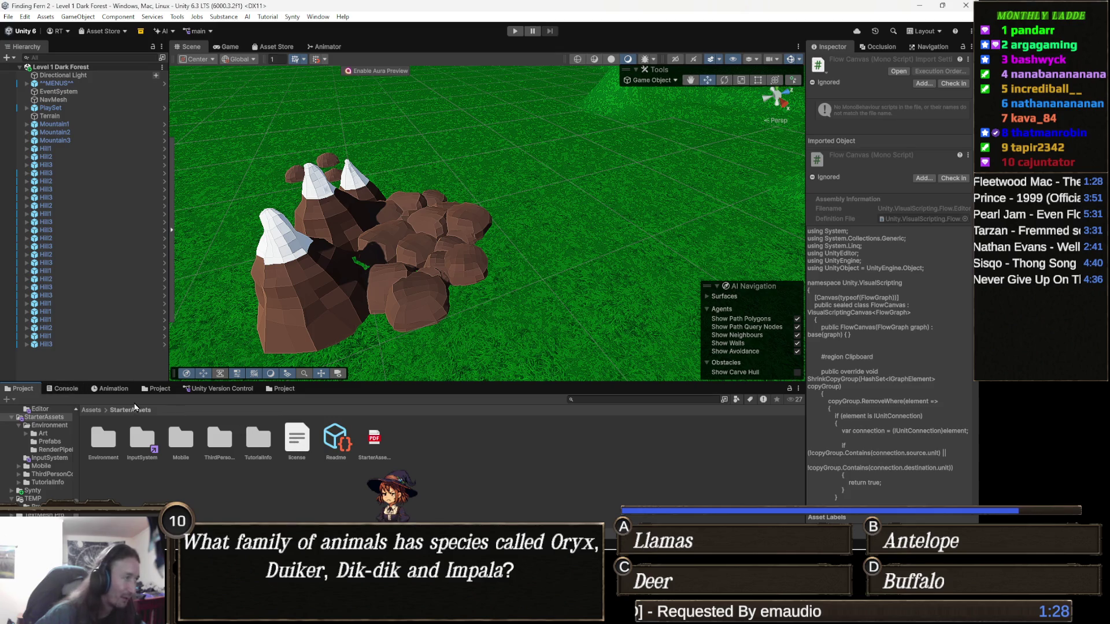
# - Search the project's Assets for 'low poly' and select the Low Poly Support Files folder
pyautogui.click(88, 410)
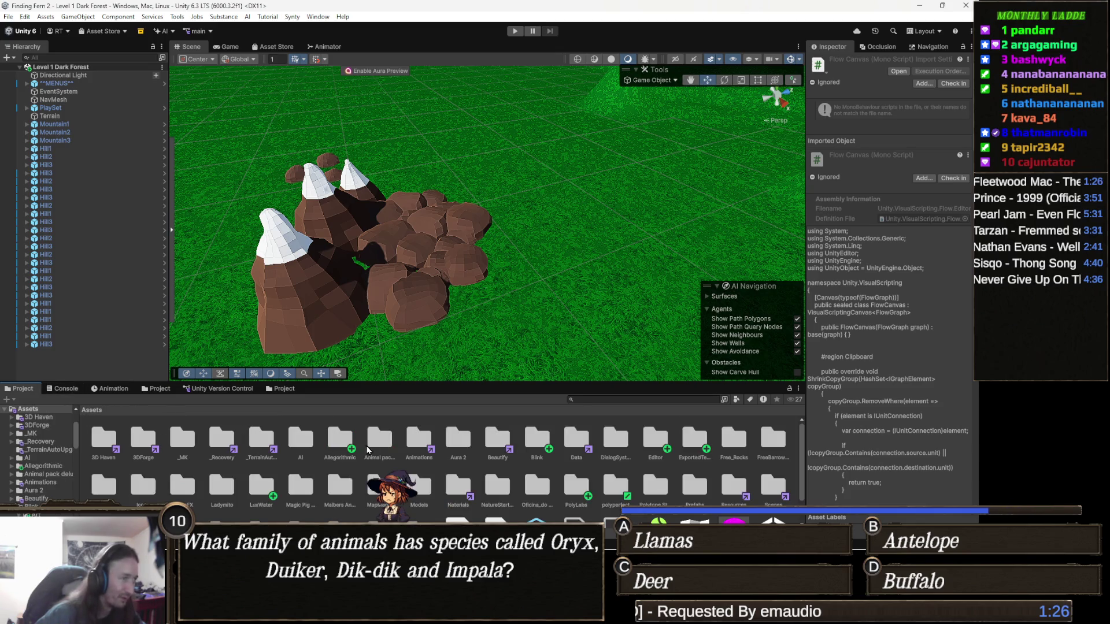
pyautogui.click(609, 399)
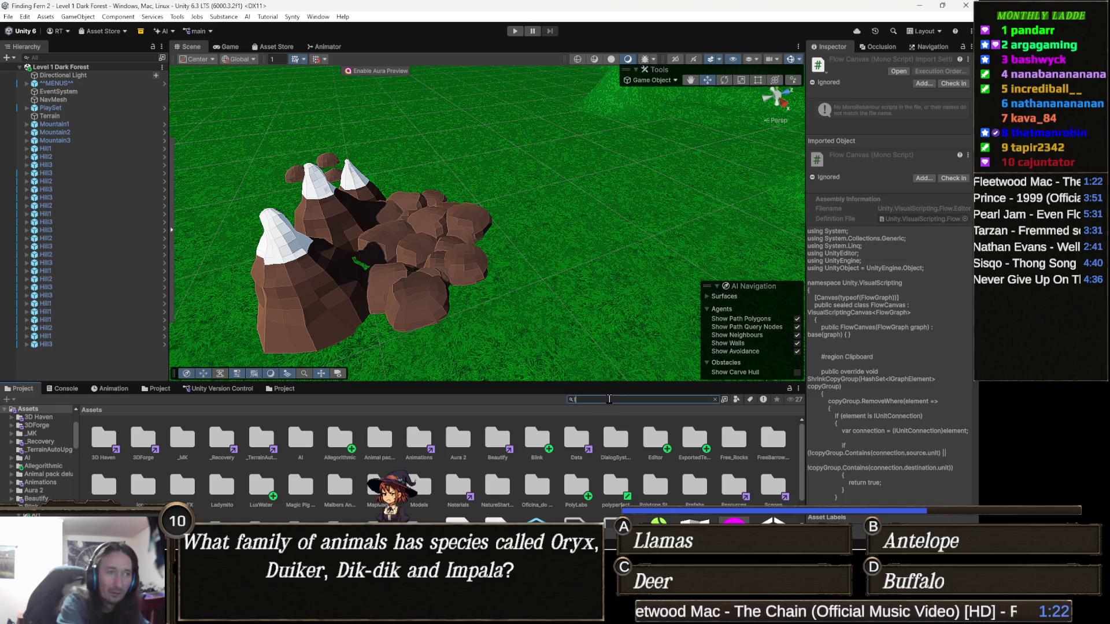
pyautogui.write('low')
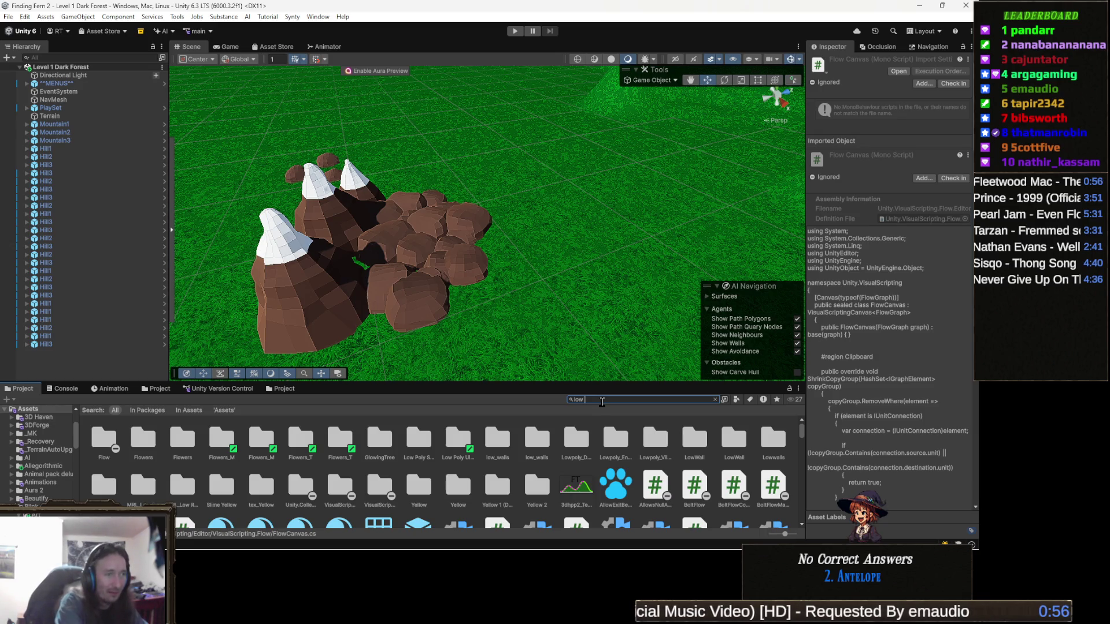
pyautogui.write('y')
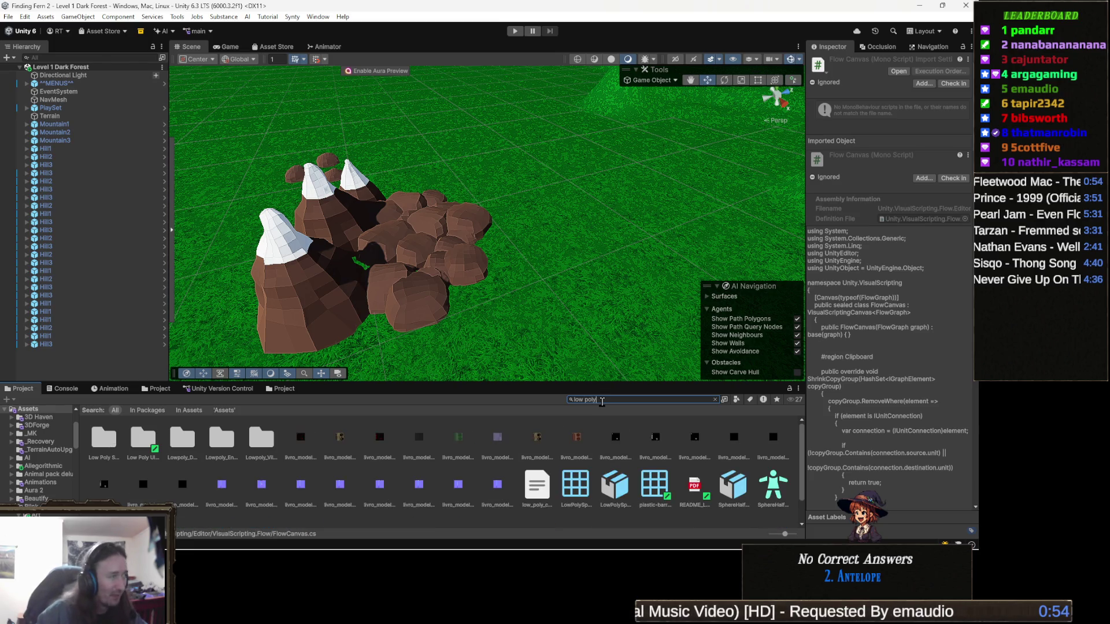
pyautogui.click(107, 446)
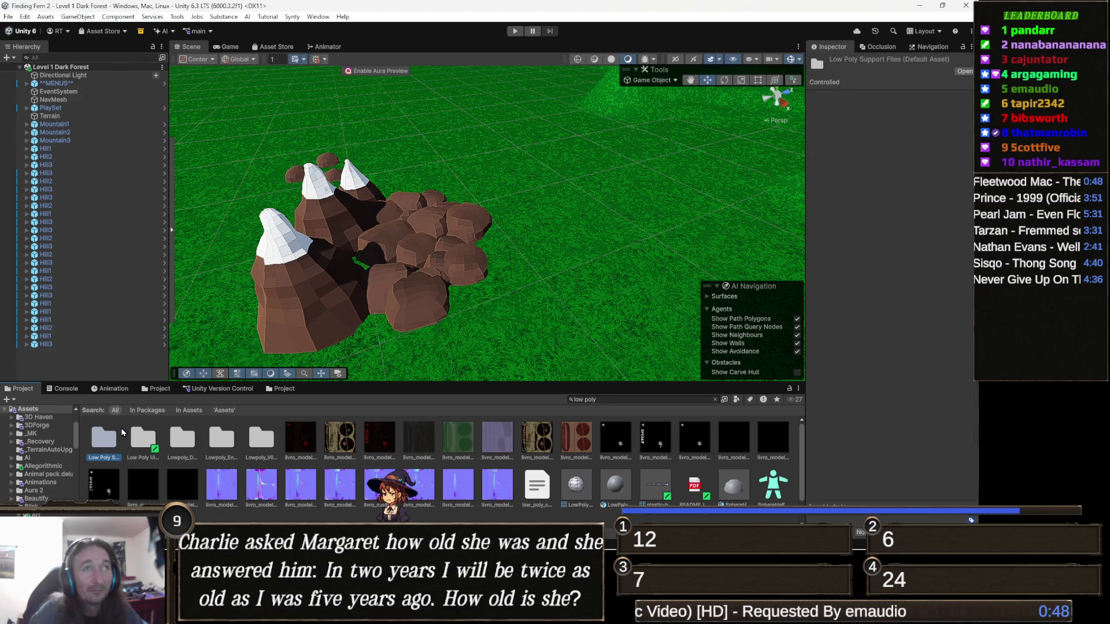
# - Move from Low Poly Support Files to the Low Poly Ultimate Pack folder and open it
pyautogui.press('Right')
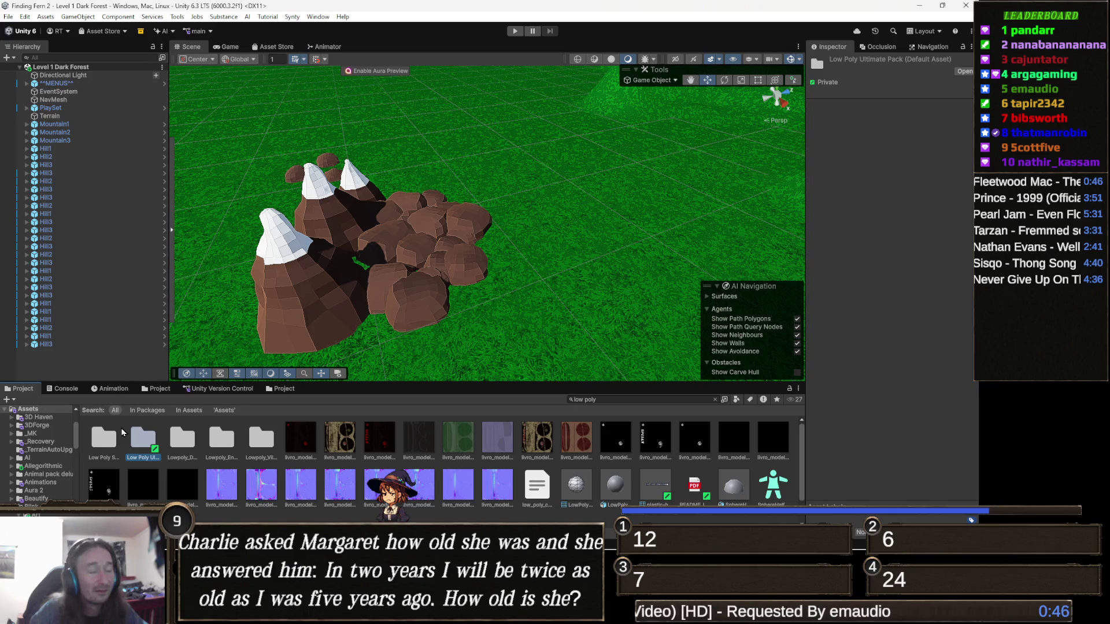
pyautogui.press('Return')
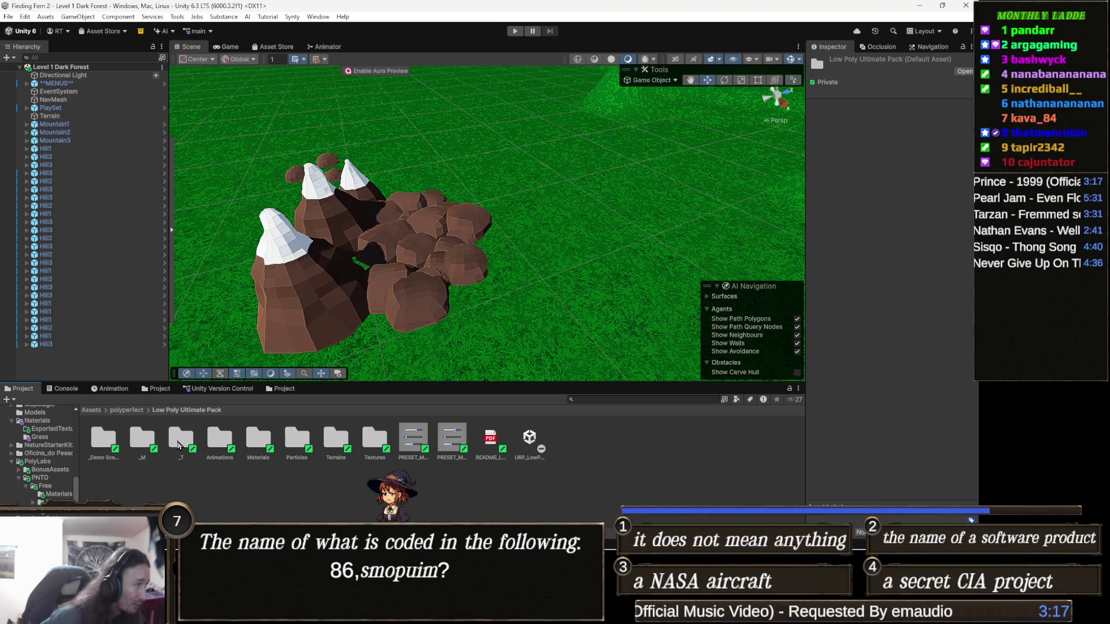
# - Browse the pack's folders, then open _Demo Scenes and select the DEMO_01_All Models scene
pyautogui.click(104, 440)
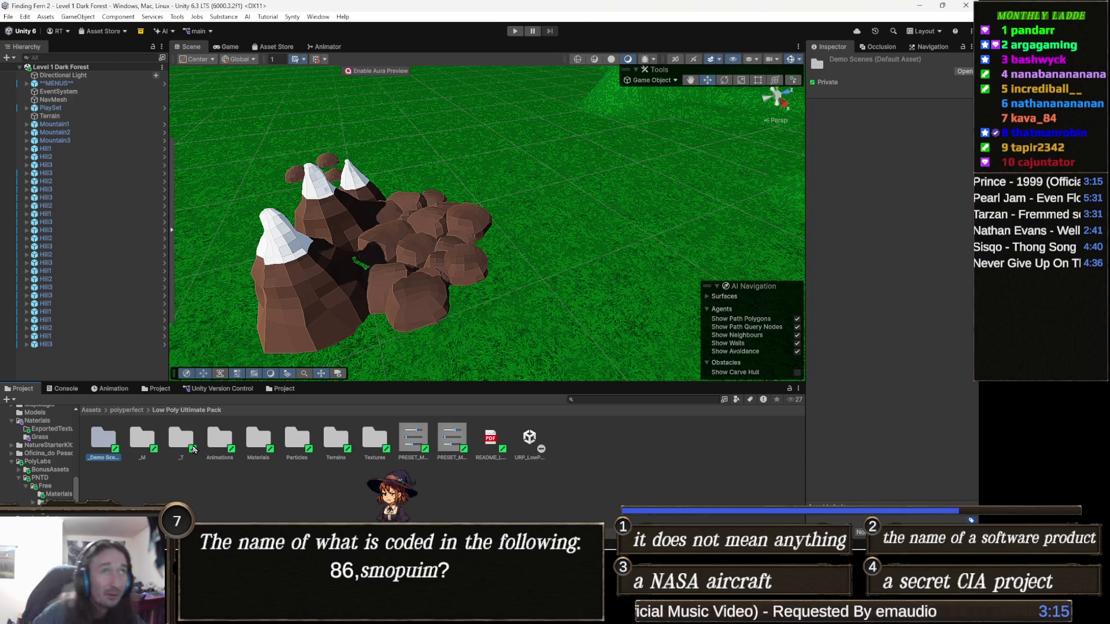
pyautogui.press('Right')
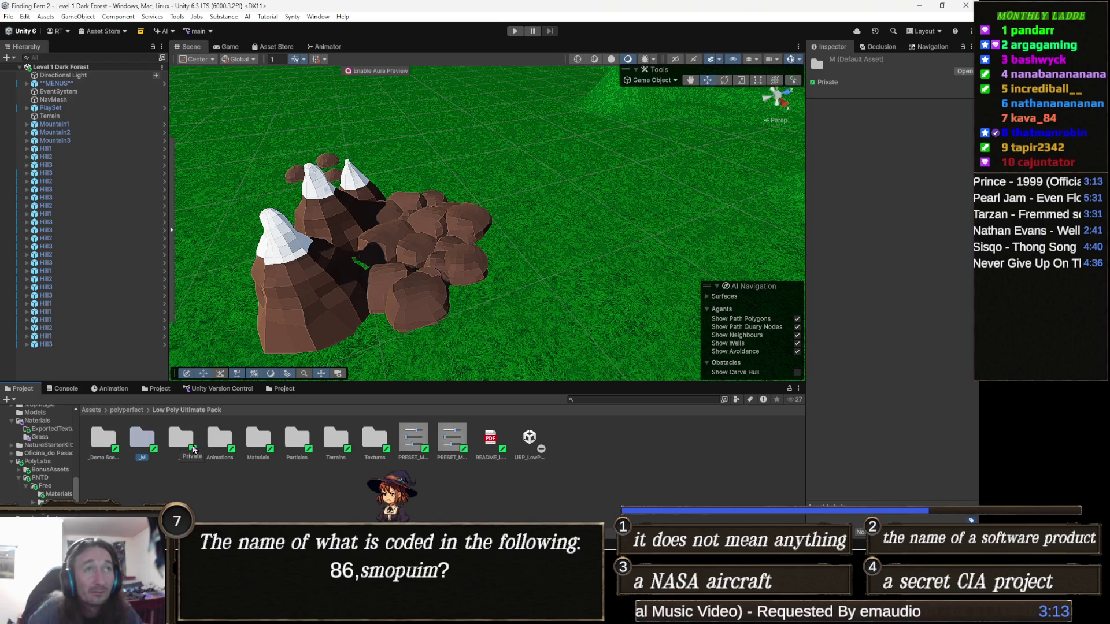
pyautogui.press('Left')
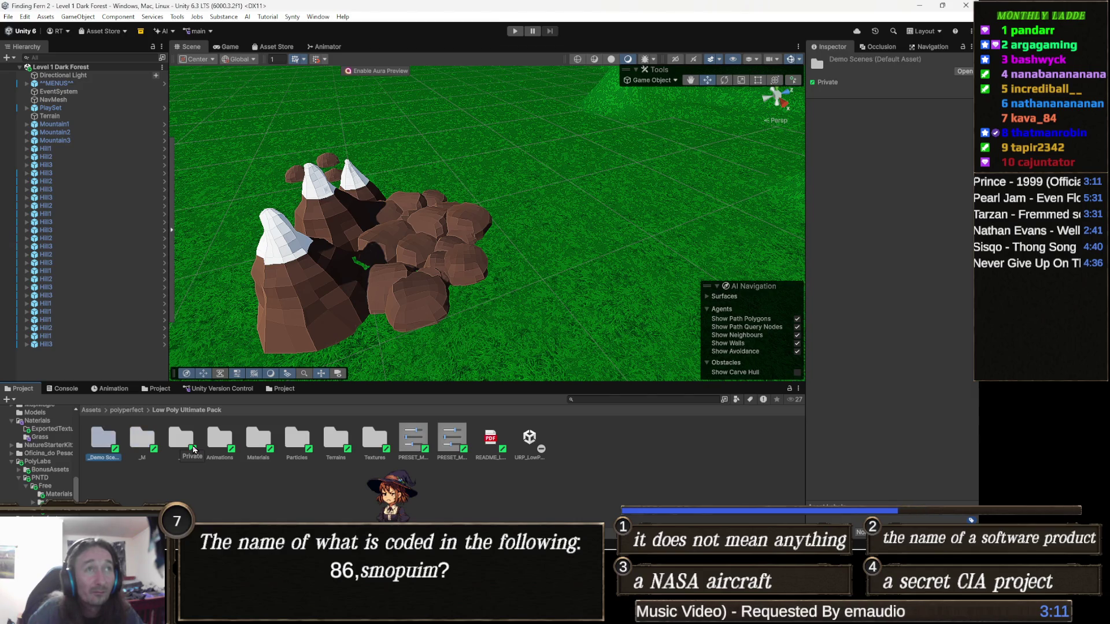
pyautogui.press('Right')
pyautogui.press('Right')
pyautogui.press('Right')
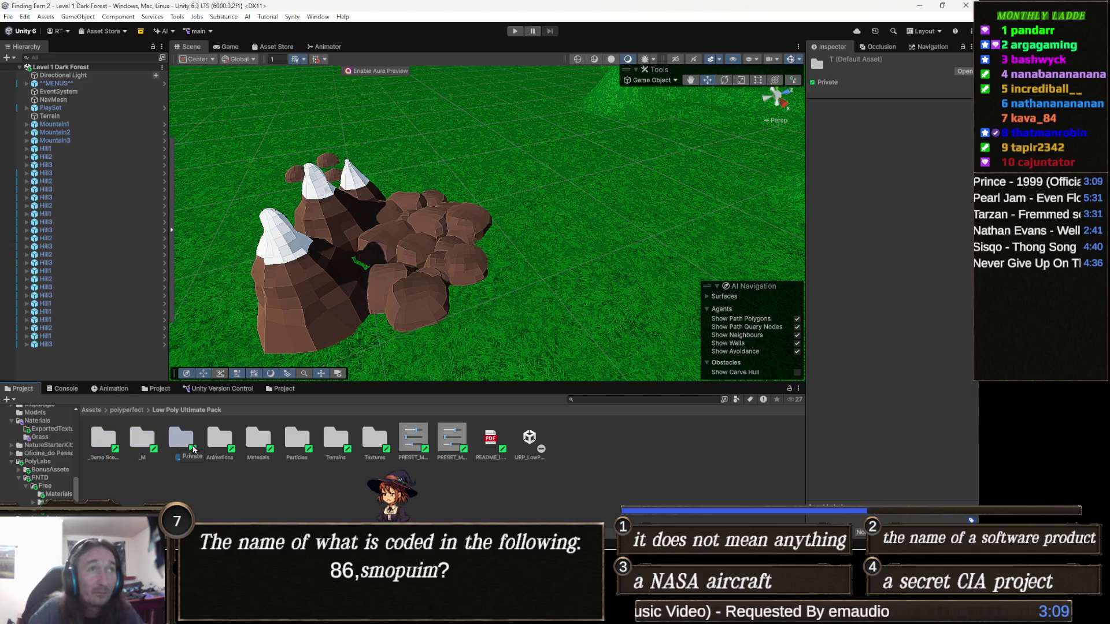
pyautogui.press('Right')
pyautogui.press('Right')
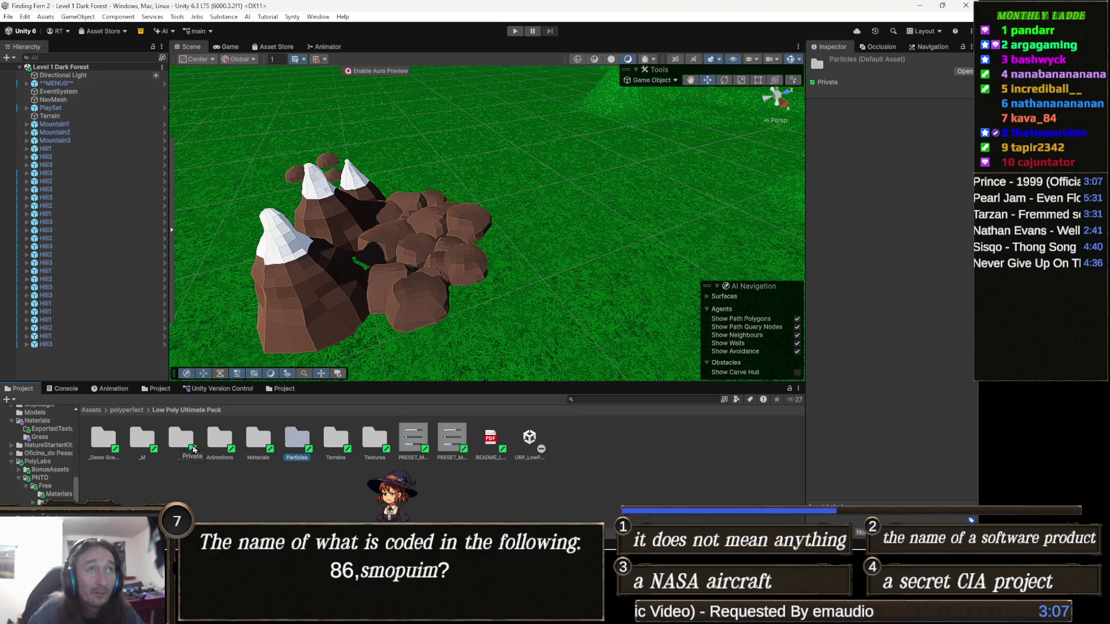
pyautogui.press('Right')
pyautogui.press('Right')
pyautogui.press('Right')
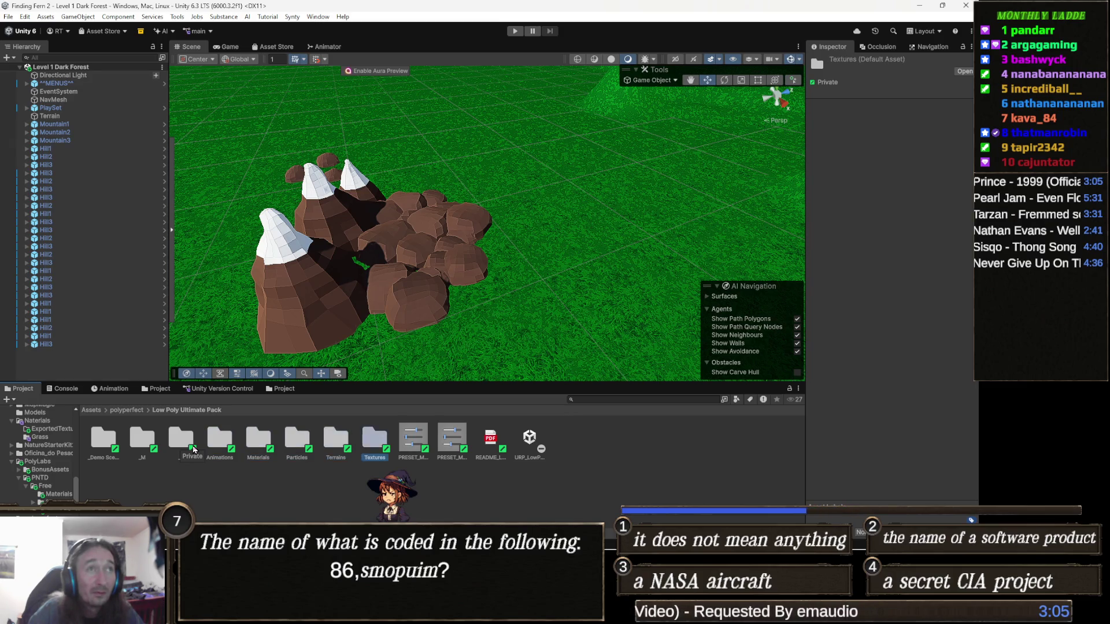
pyautogui.press('Left')
pyautogui.press('Left')
pyautogui.press('Left')
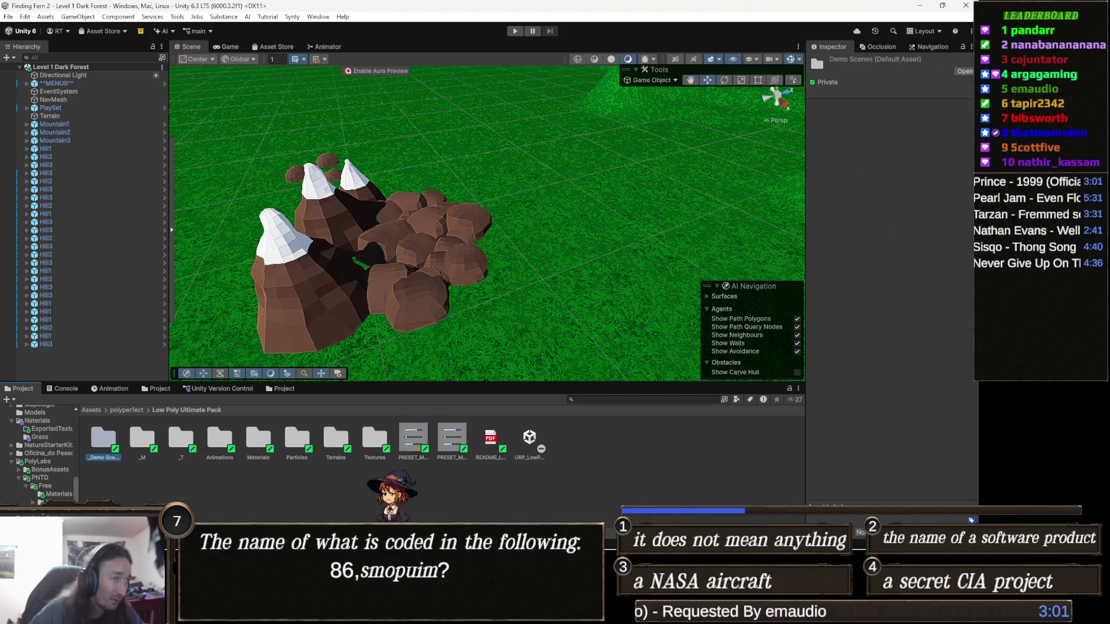
pyautogui.press('Return')
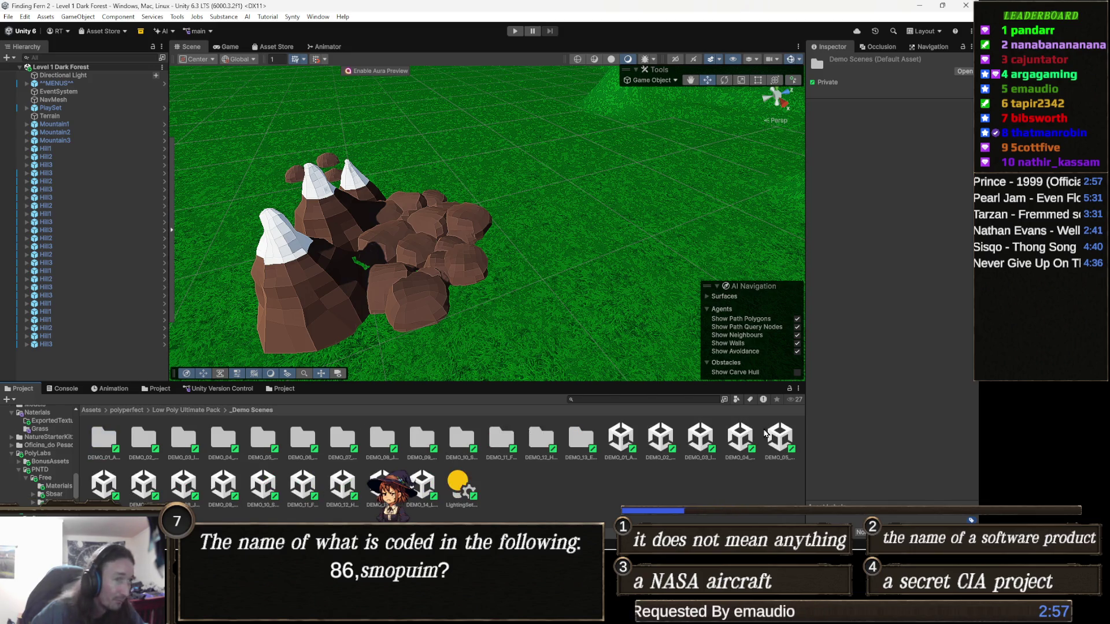
pyautogui.click(631, 443)
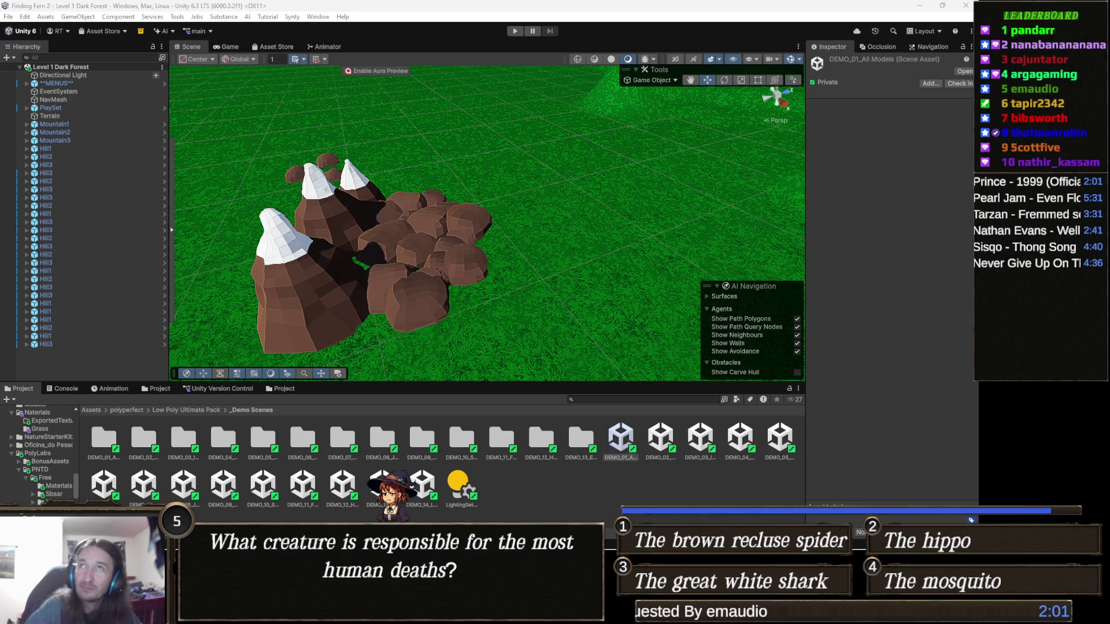
# - Switch from Unity to the Chrome window showing the Instagram travel-map post
pyautogui.hotkey('alt', 'Tab')
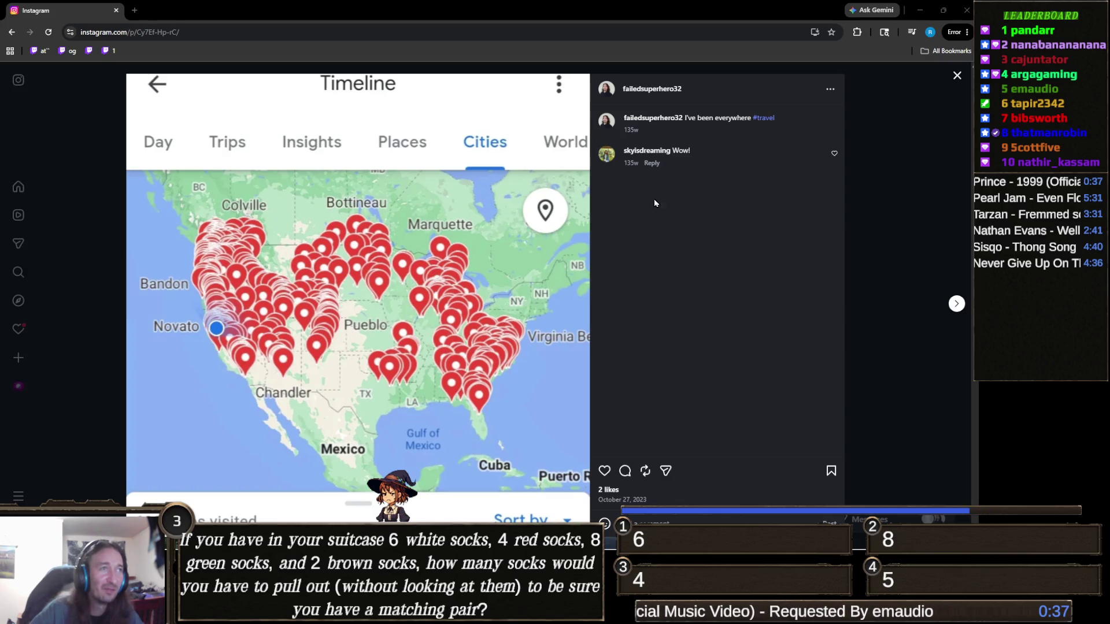
# - Close the Chrome window to get back to the Unity Editor
pyautogui.moveTo(681, 163)
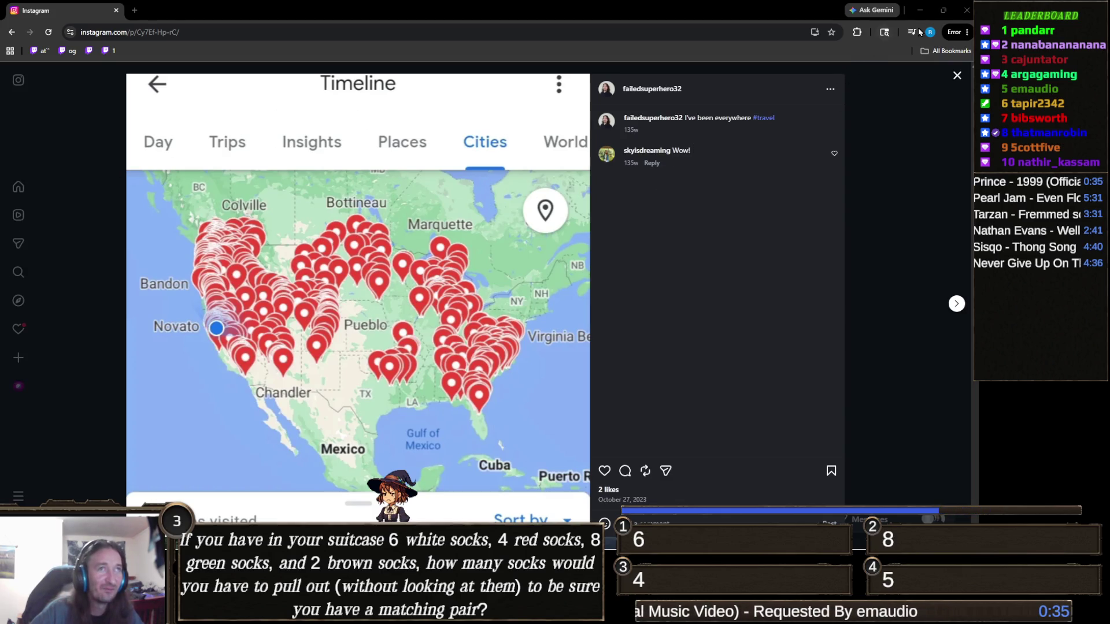
pyautogui.click(967, 10)
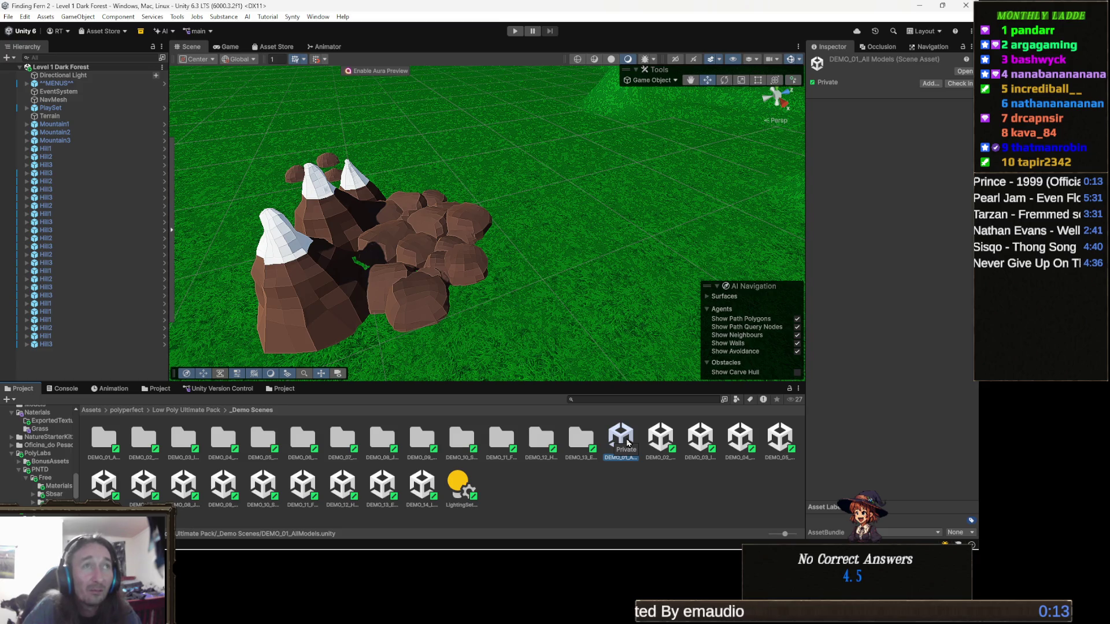
# - Open the DEMO_02_Worlds scene, select World - Sea and move the view closer
pyautogui.press('Right')
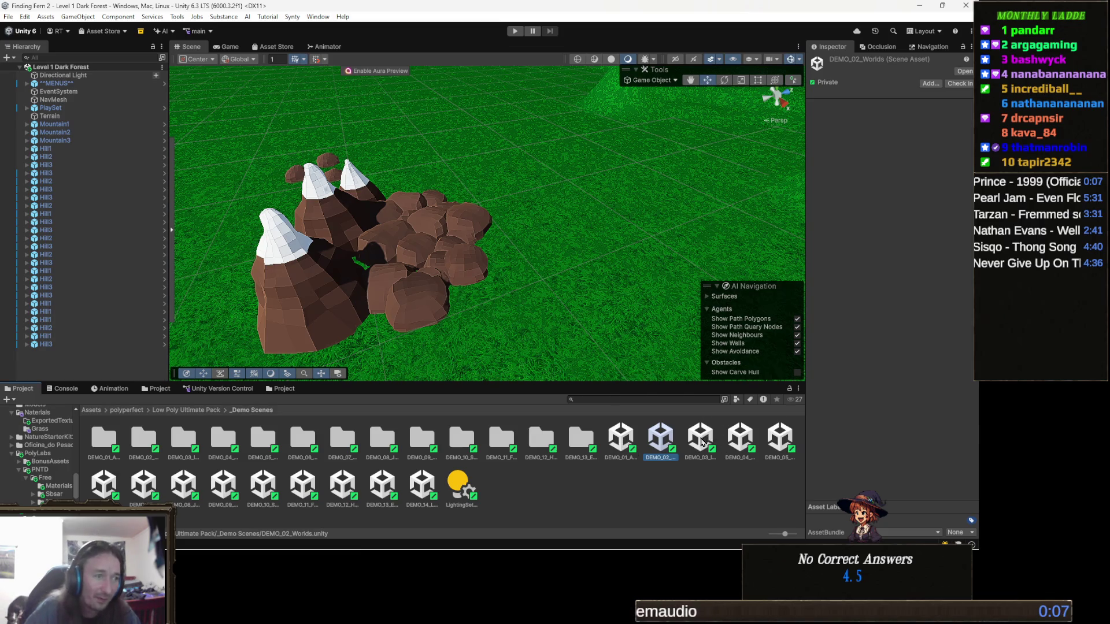
pyautogui.doubleClick(667, 442)
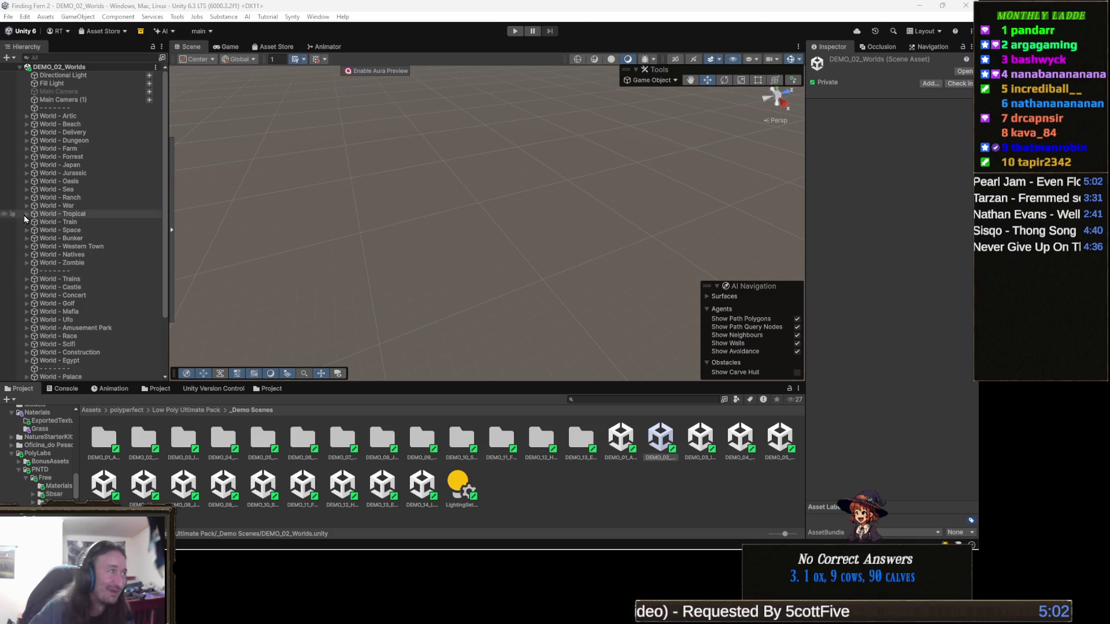
pyautogui.click(101, 190)
pyautogui.moveTo(555, 185)
pyautogui.mouseDown()
pyautogui.moveTo(457, 274)
pyautogui.moveTo(689, 232)
pyautogui.mouseUp()
# - Fly past the western town and desert train area up to the snowy world
pyautogui.press('d')
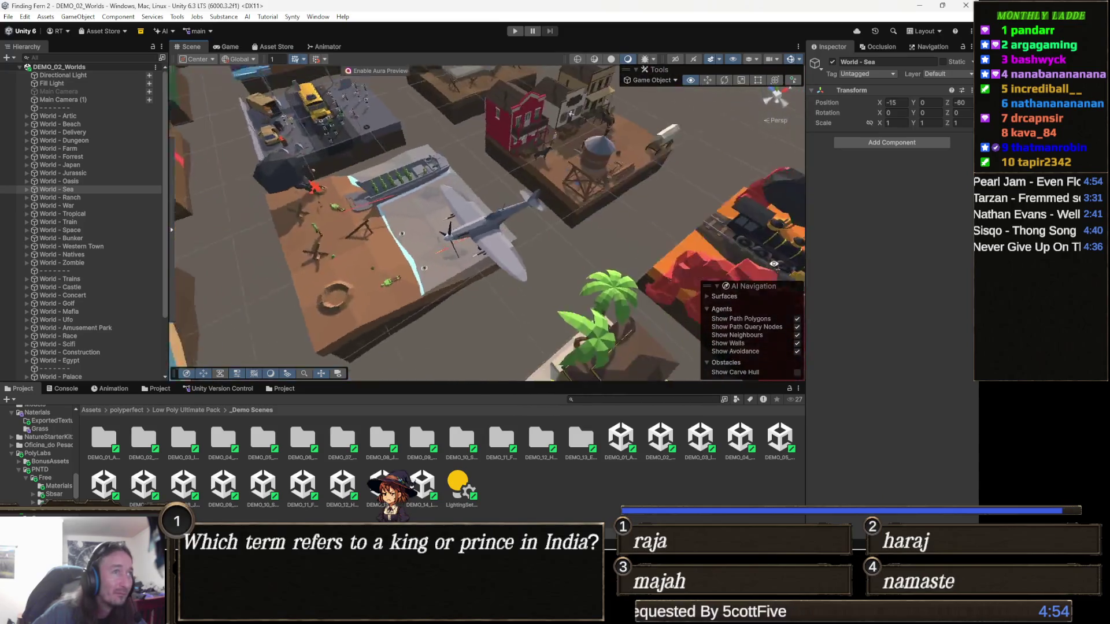
pyautogui.press('w')
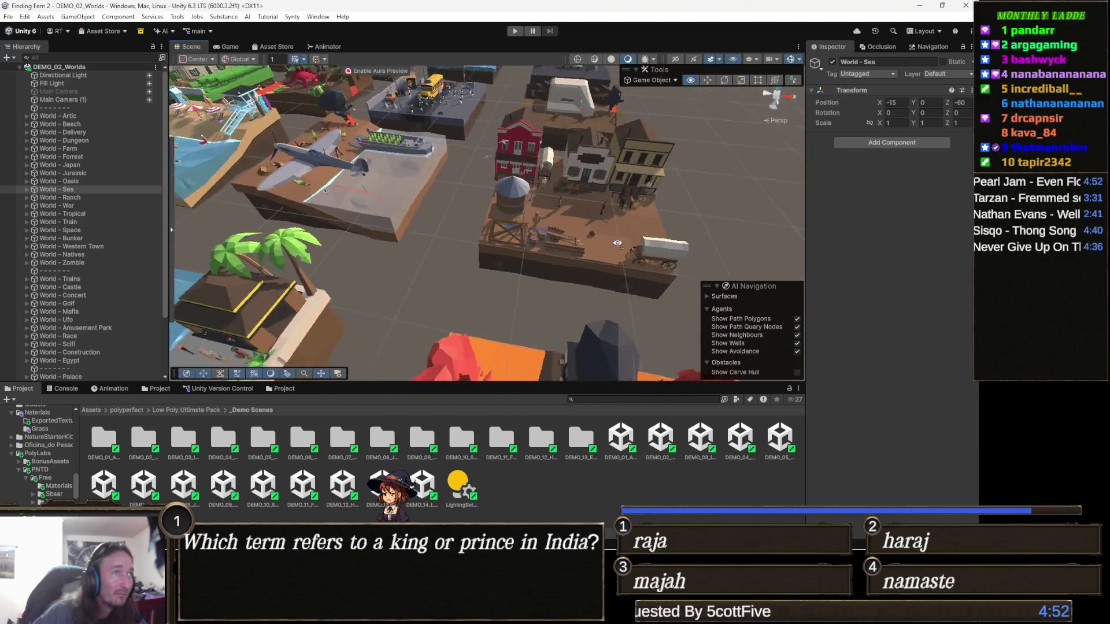
pyautogui.press('w')
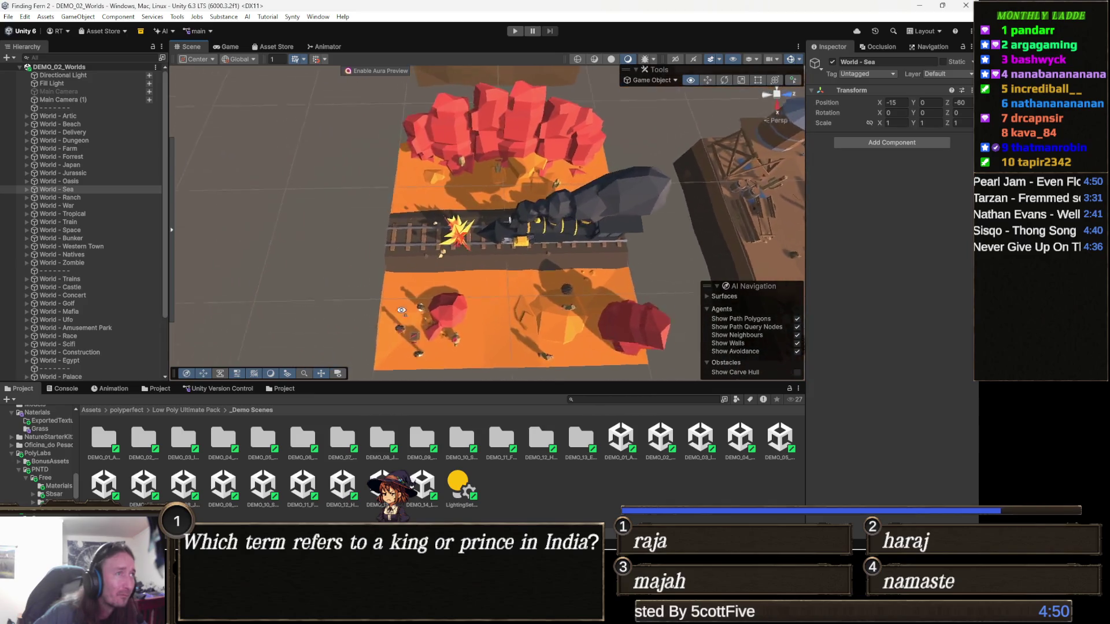
pyautogui.press('s')
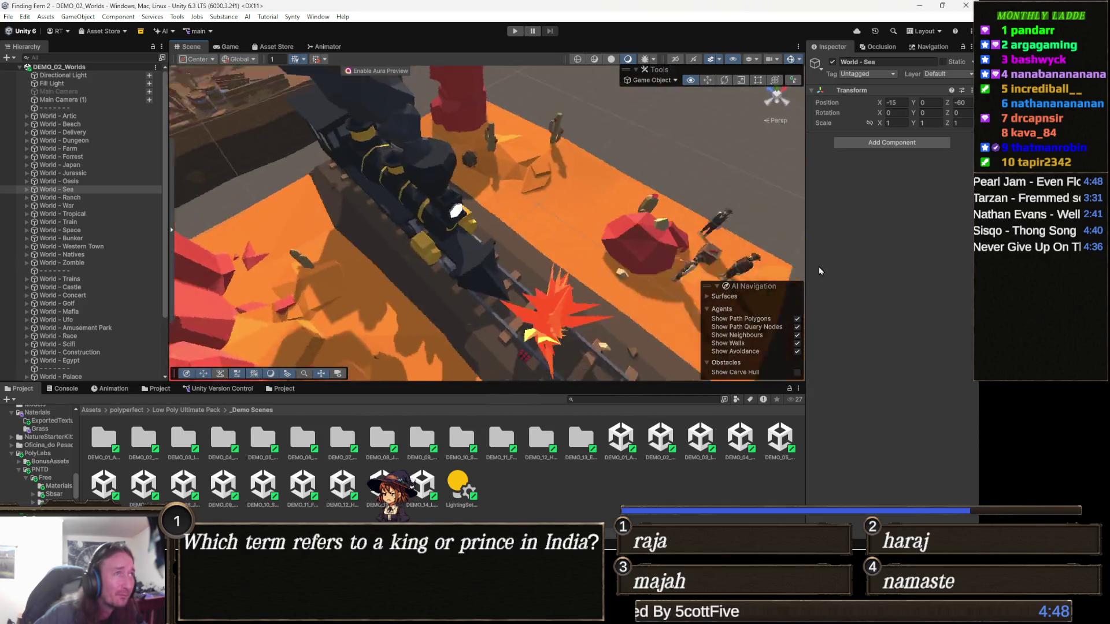
pyautogui.press('s')
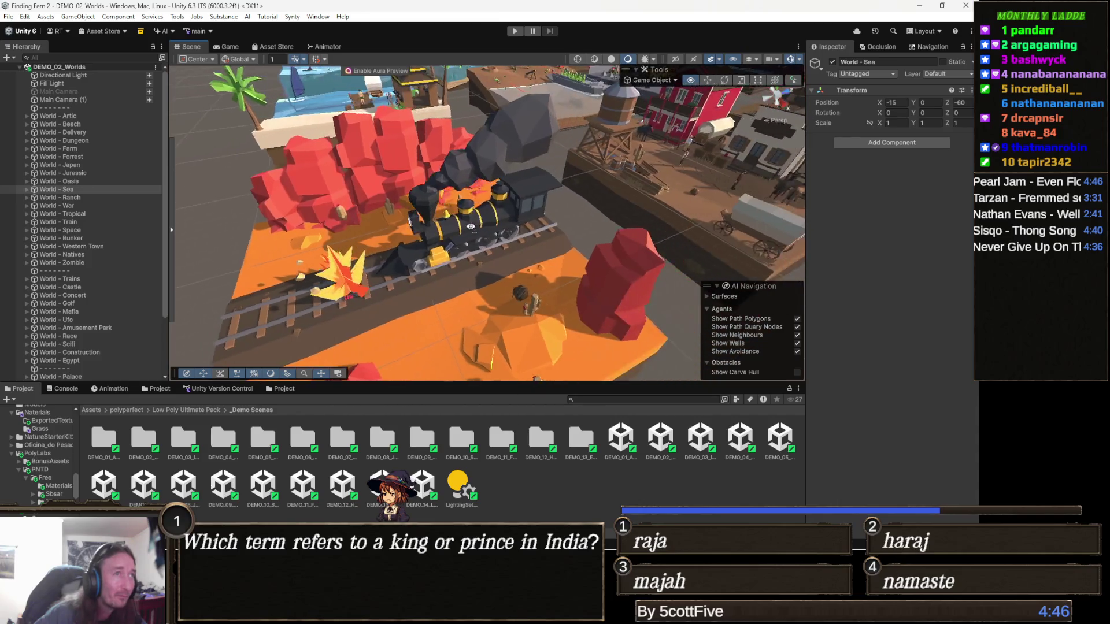
pyautogui.press('w')
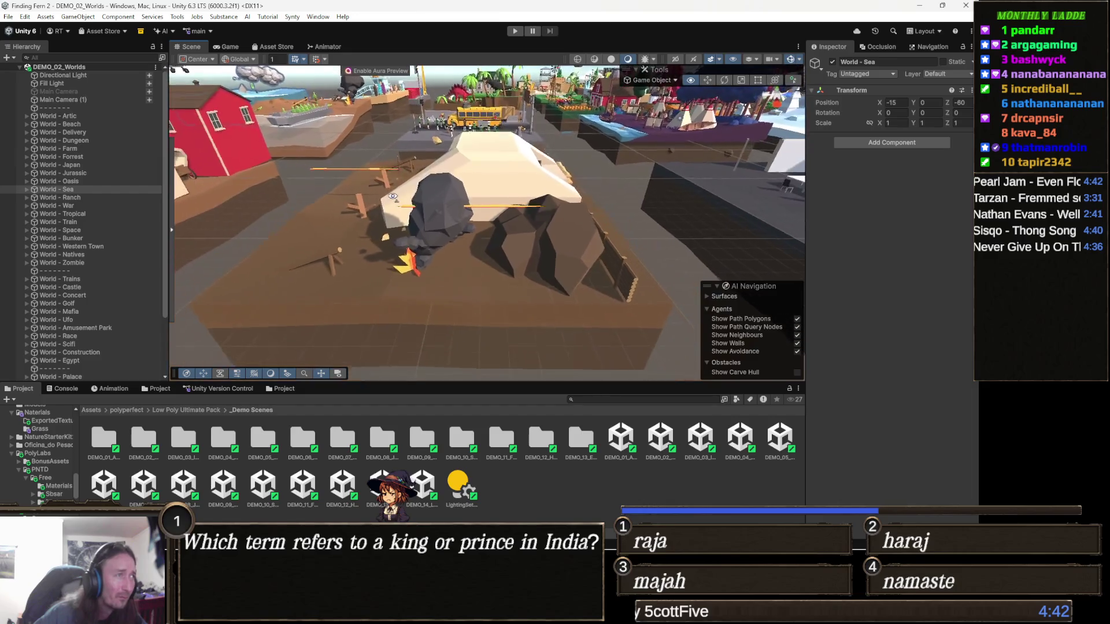
pyautogui.press('d')
pyautogui.press('w')
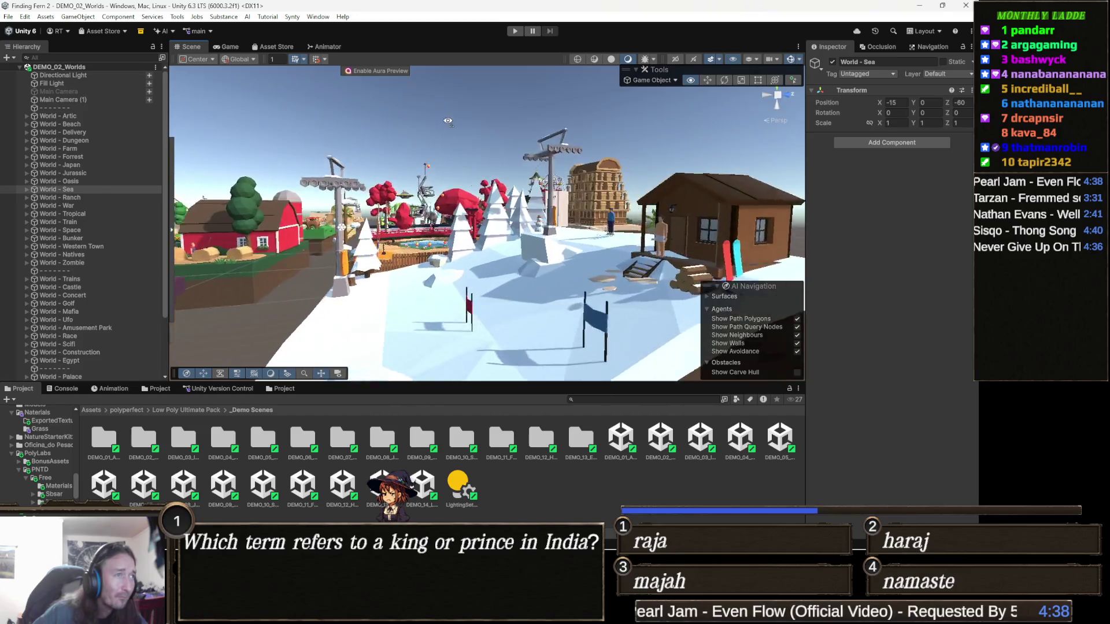
pyautogui.press('s')
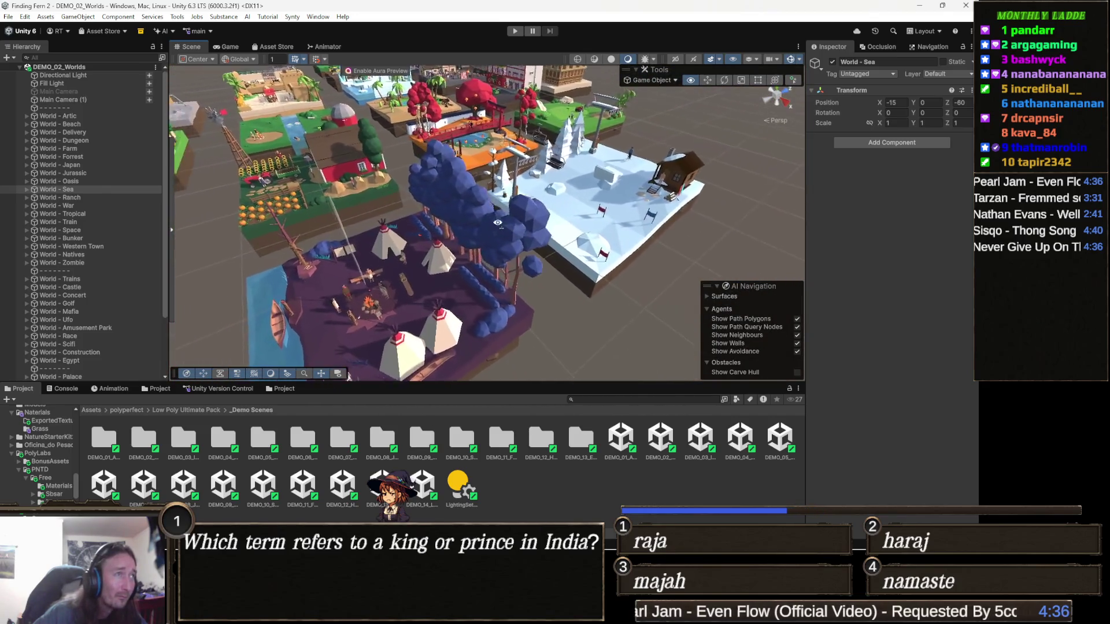
# - Fly over the farm and river worlds, then over to the city with the Ferris wheel
pyautogui.press('a')
pyautogui.press('w')
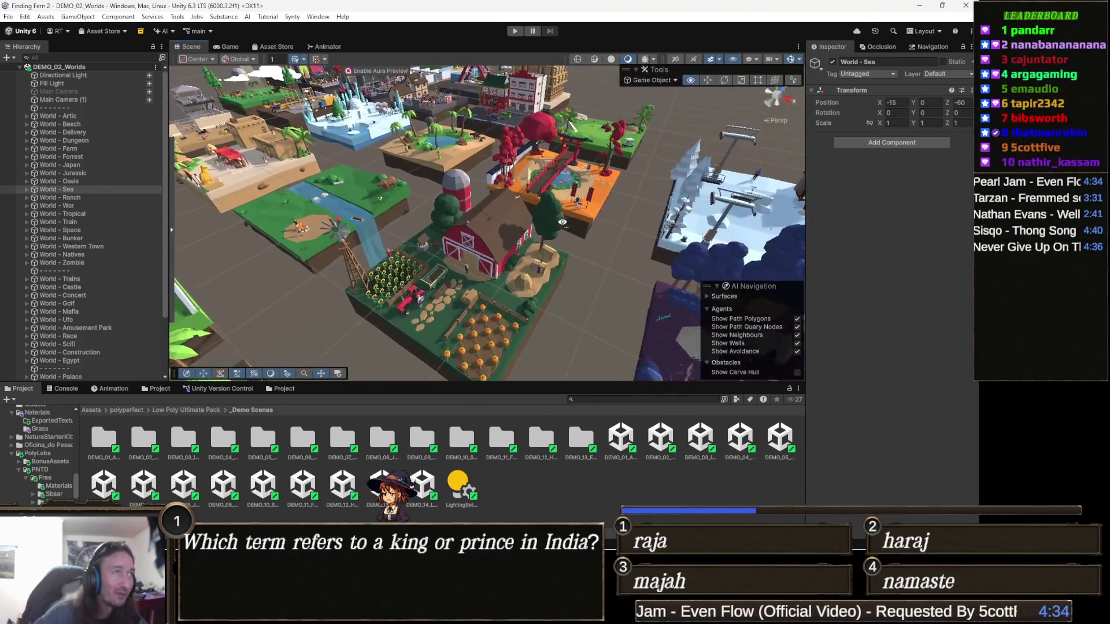
pyautogui.press('a')
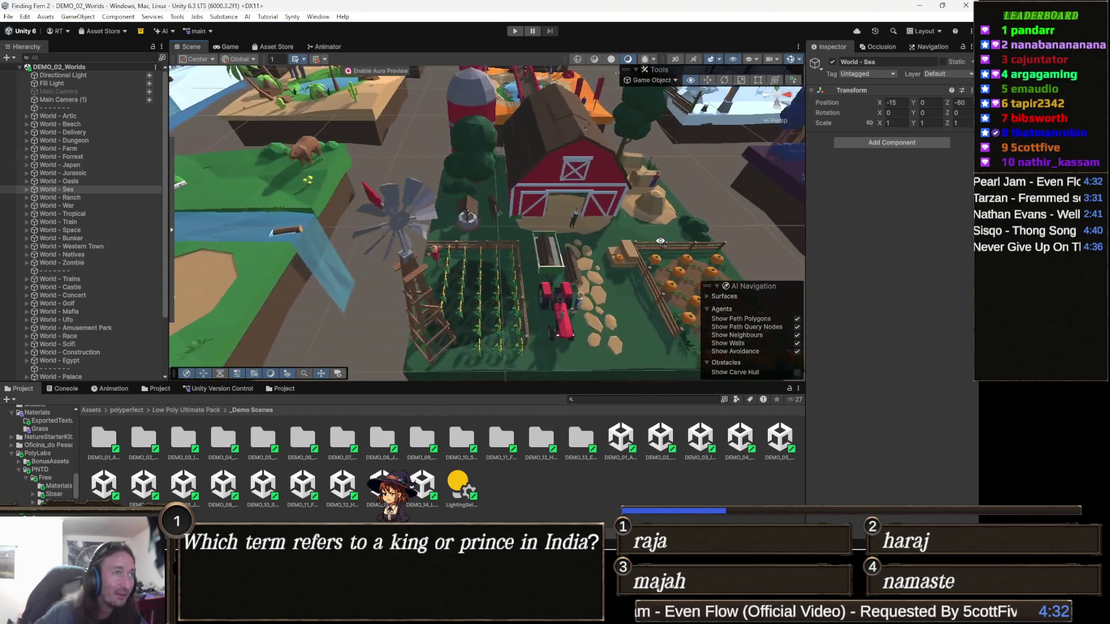
pyautogui.press('s')
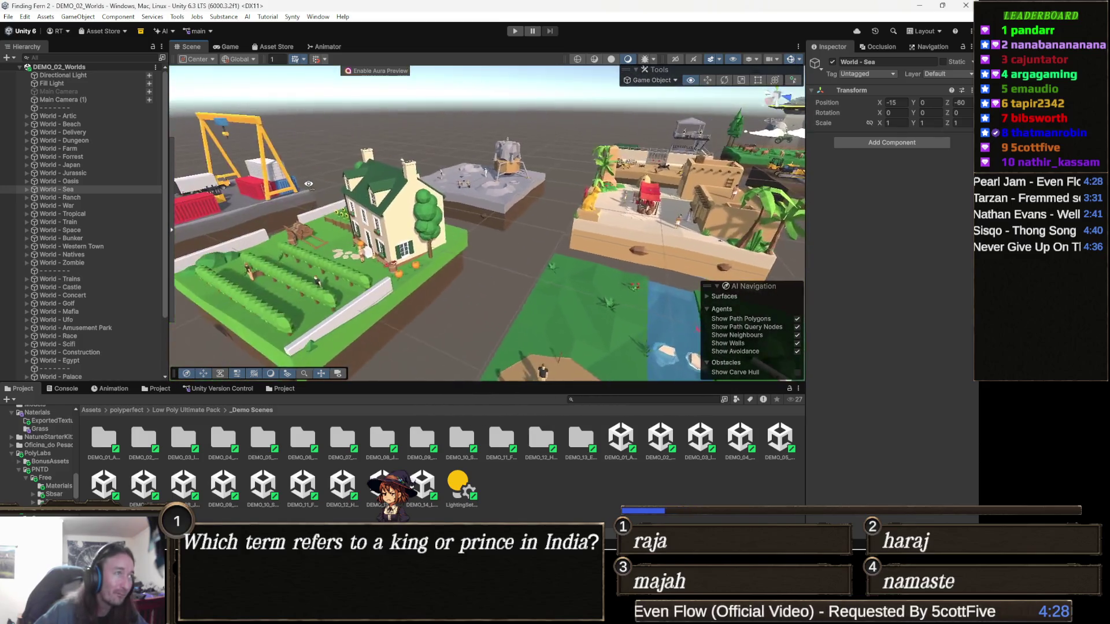
pyautogui.press('w')
pyautogui.press('w')
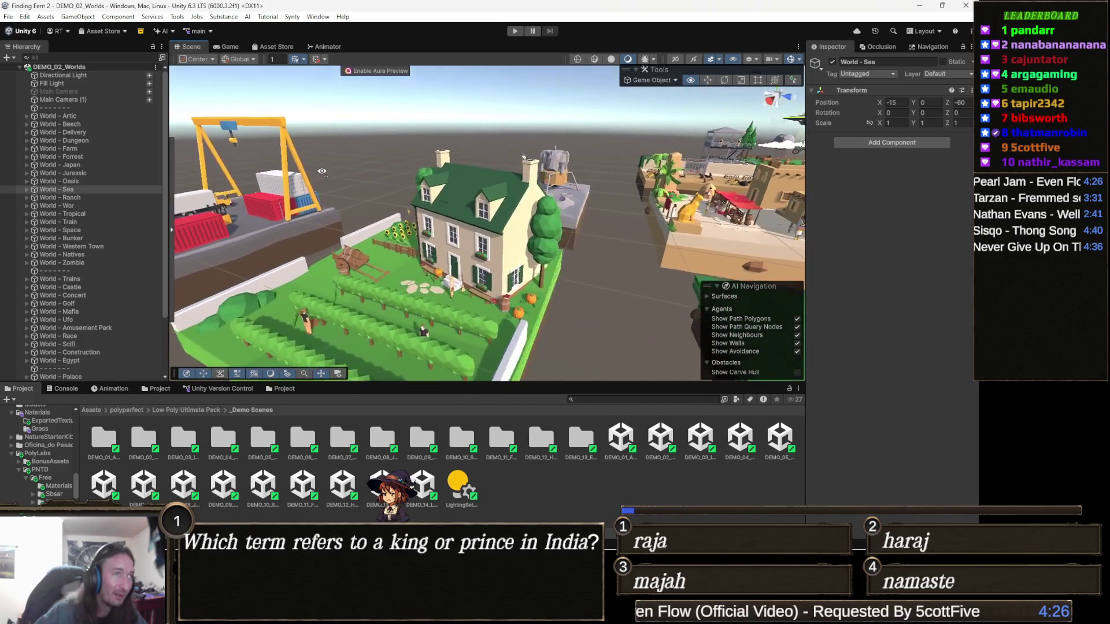
pyautogui.press('w')
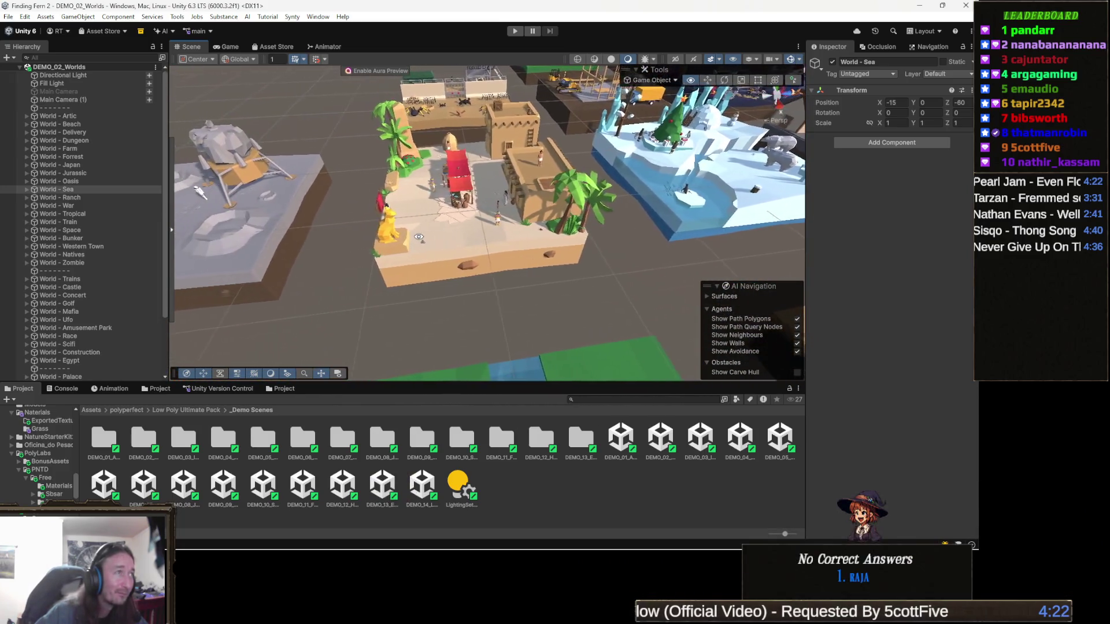
pyautogui.press('s')
pyautogui.moveTo(647, 170); pyautogui.dragTo(570, 138)
pyautogui.press('w')
pyautogui.moveTo(413, 252); pyautogui.dragTo(637, 215)
pyautogui.press('a')
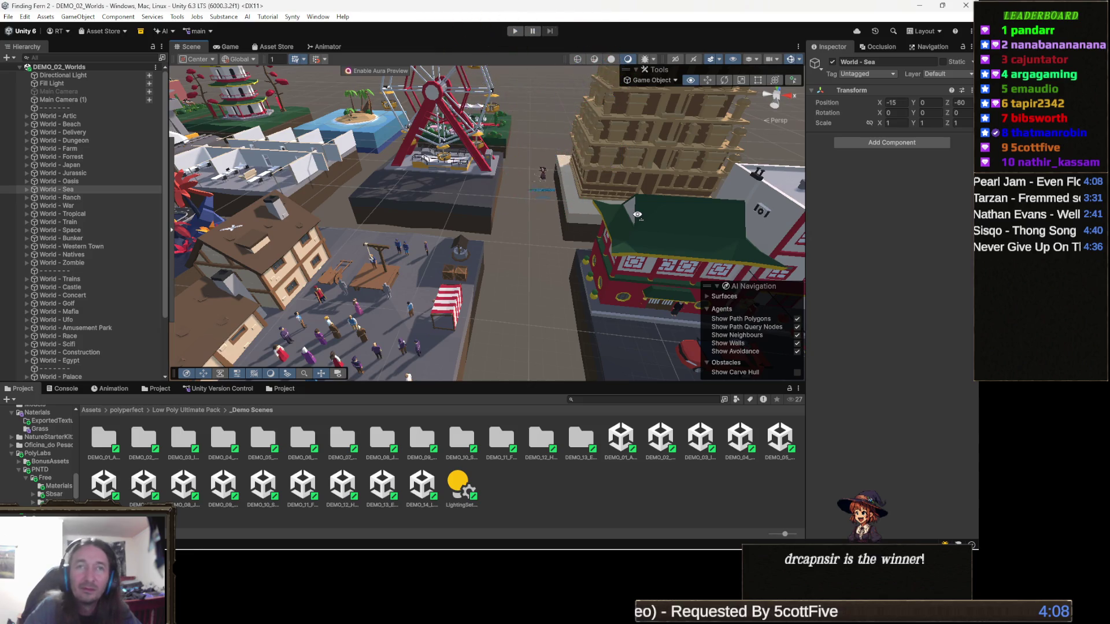
# - Zoom out, orbit and pan to frame the black scorpion beside the spider, then select it
pyautogui.scroll(-5, 637, 214)
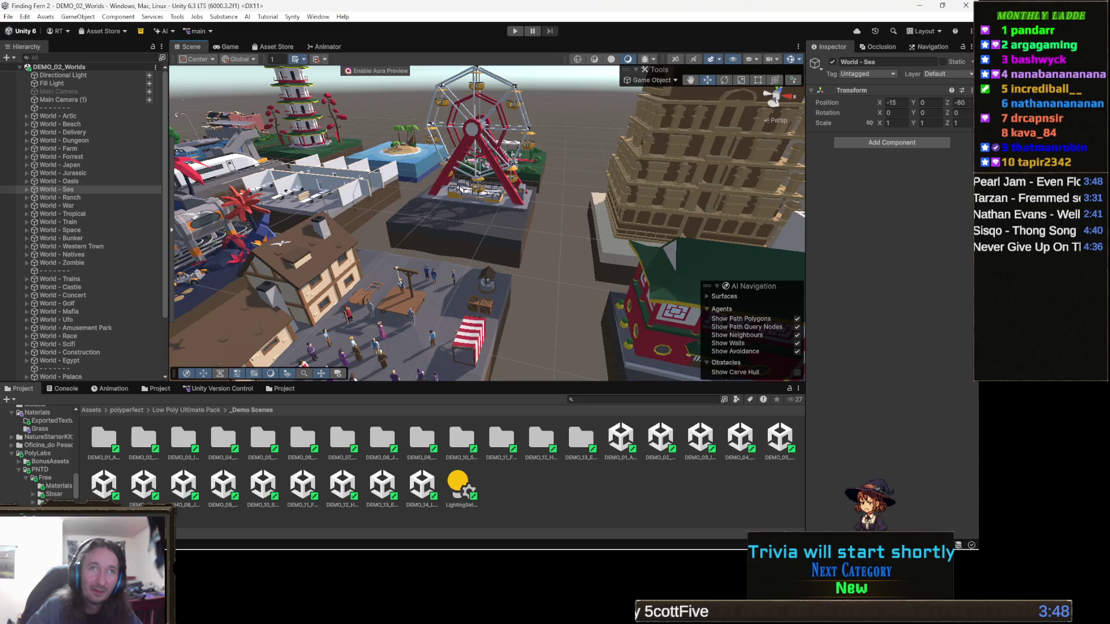
pyautogui.moveTo(494, 305)
pyautogui.mouseDown()
pyautogui.moveTo(645, 261)
pyautogui.moveTo(322, 227)
pyautogui.moveTo(333, 206)
pyautogui.moveTo(367, 310)
pyautogui.moveTo(409, 279)
pyautogui.moveTo(471, 286)
pyautogui.mouseUp()
pyautogui.moveTo(290, 283)
pyautogui.mouseDown()
pyautogui.moveTo(280, 312)
pyautogui.moveTo(443, 289)
pyautogui.moveTo(662, 318)
pyautogui.moveTo(602, 288)
pyautogui.moveTo(451, 349)
pyautogui.moveTo(520, 305)
pyautogui.mouseUp()
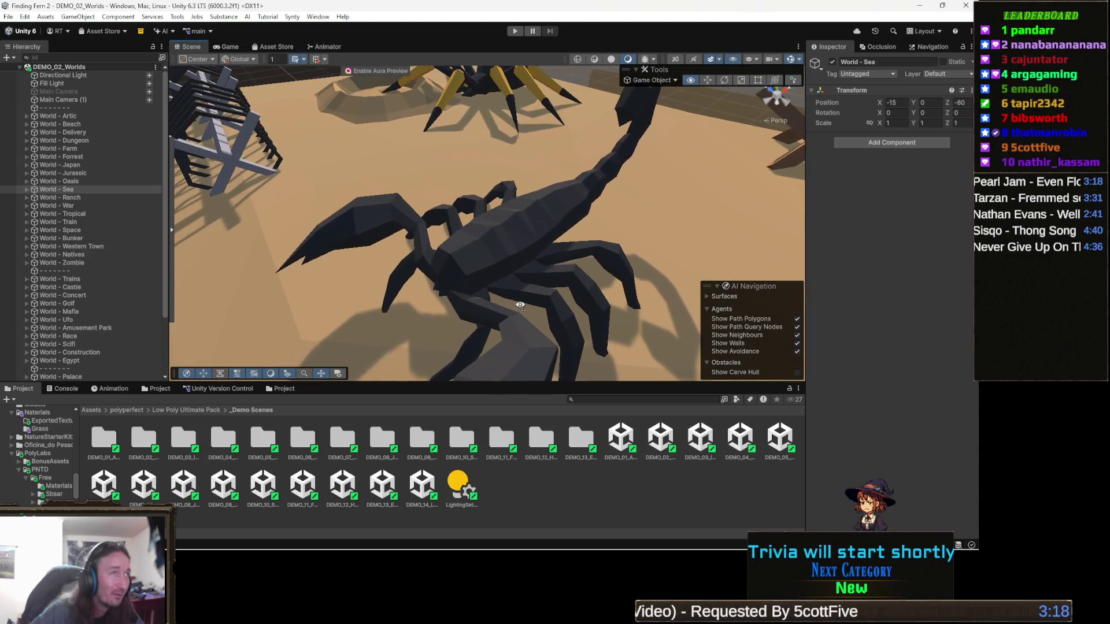
pyautogui.click(514, 264)
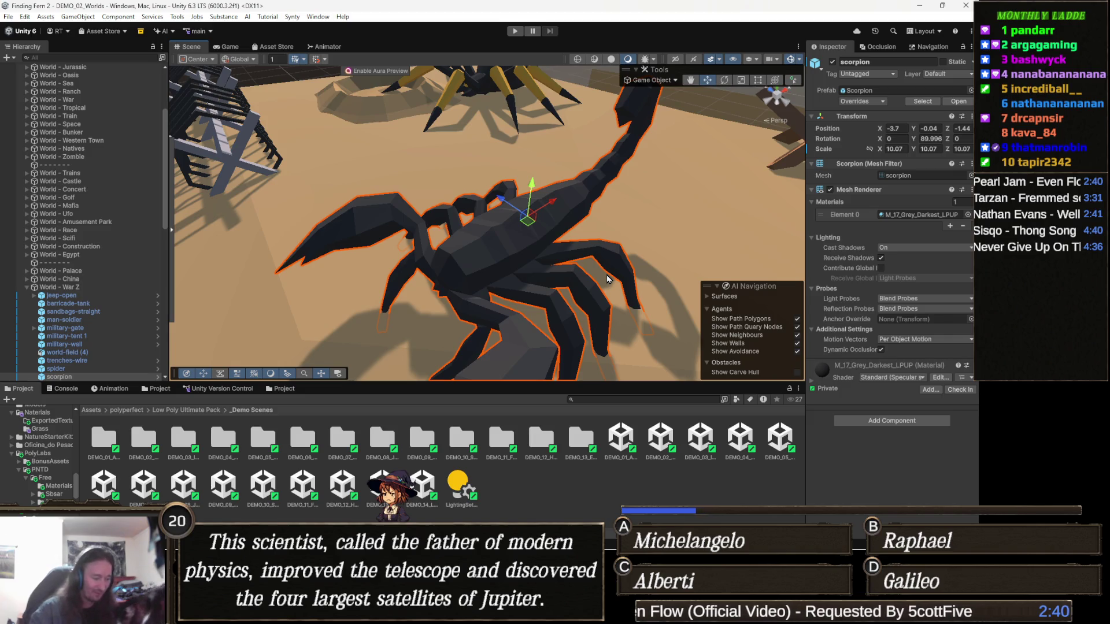
# - Bring up the context menu of actions for the selected scorpion
pyautogui.rightClick(607, 279)
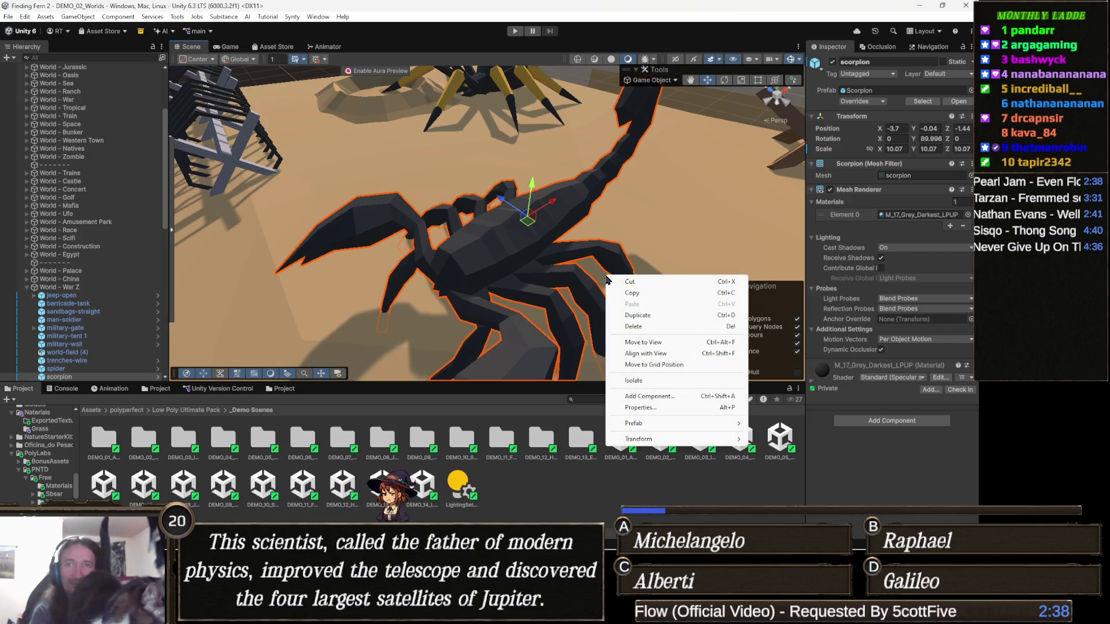
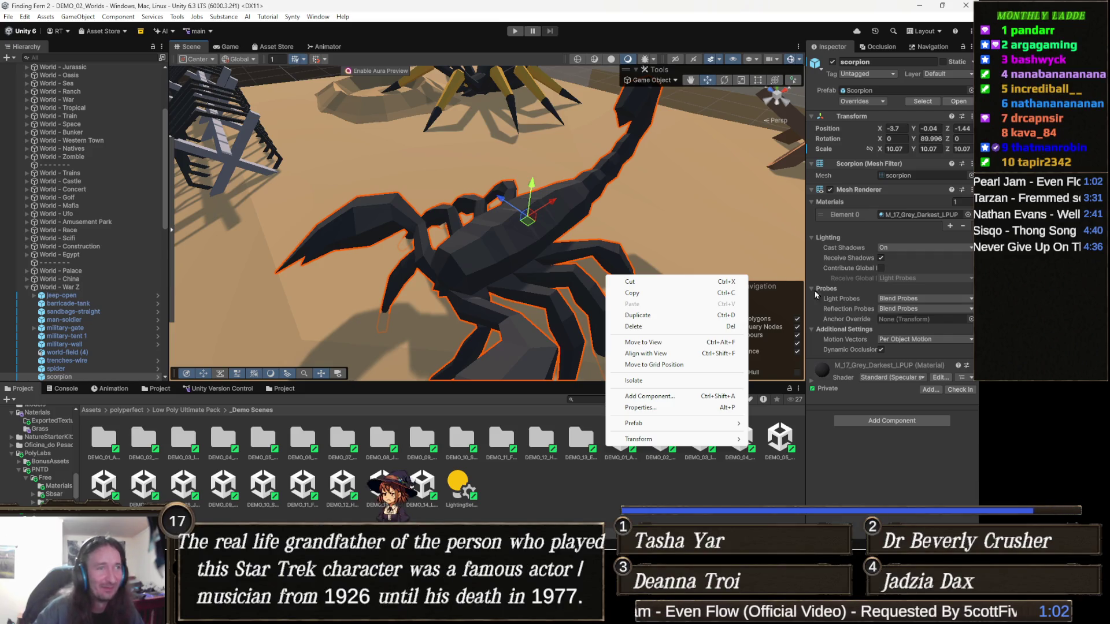
# - Orbit and zoom out from the scorpion to a wide view of the moon platform, amusement park and farm
pyautogui.moveTo(594, 243)
pyautogui.mouseDown()
pyautogui.moveTo(638, 232)
pyautogui.moveTo(462, 259)
pyautogui.moveTo(308, 250)
pyautogui.moveTo(513, 295)
pyautogui.moveTo(498, 284)
pyautogui.moveTo(532, 199)
pyautogui.moveTo(535, 253)
pyautogui.mouseUp()
pyautogui.scroll(-10, 616, 266)
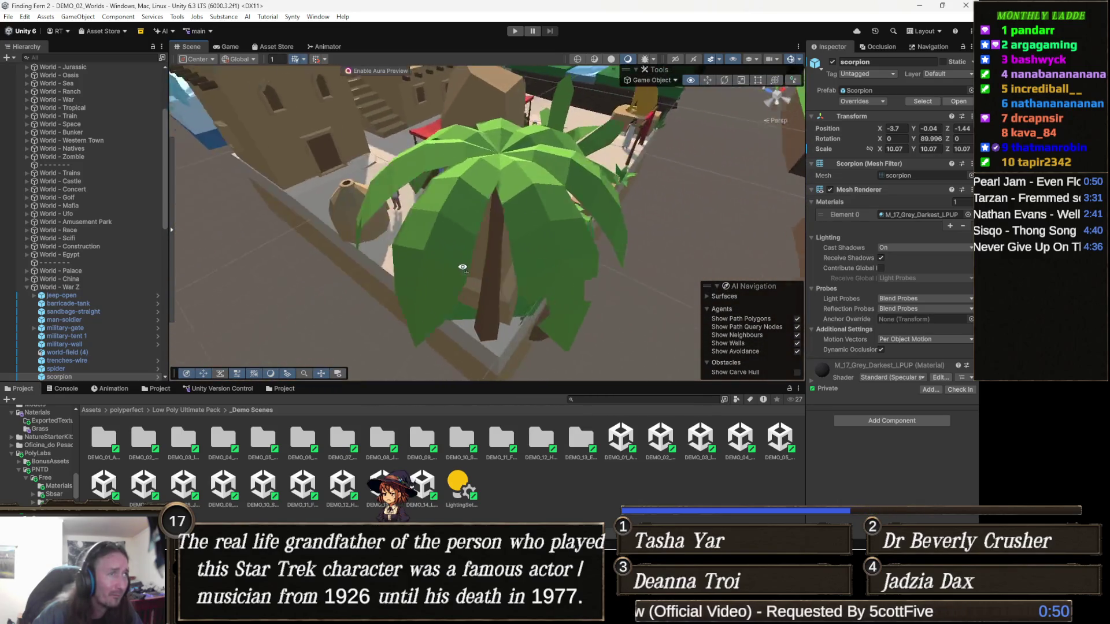
pyautogui.moveTo(462, 267)
pyautogui.mouseDown()
pyautogui.moveTo(316, 269)
pyautogui.moveTo(667, 237)
pyautogui.moveTo(653, 363)
pyautogui.mouseUp()
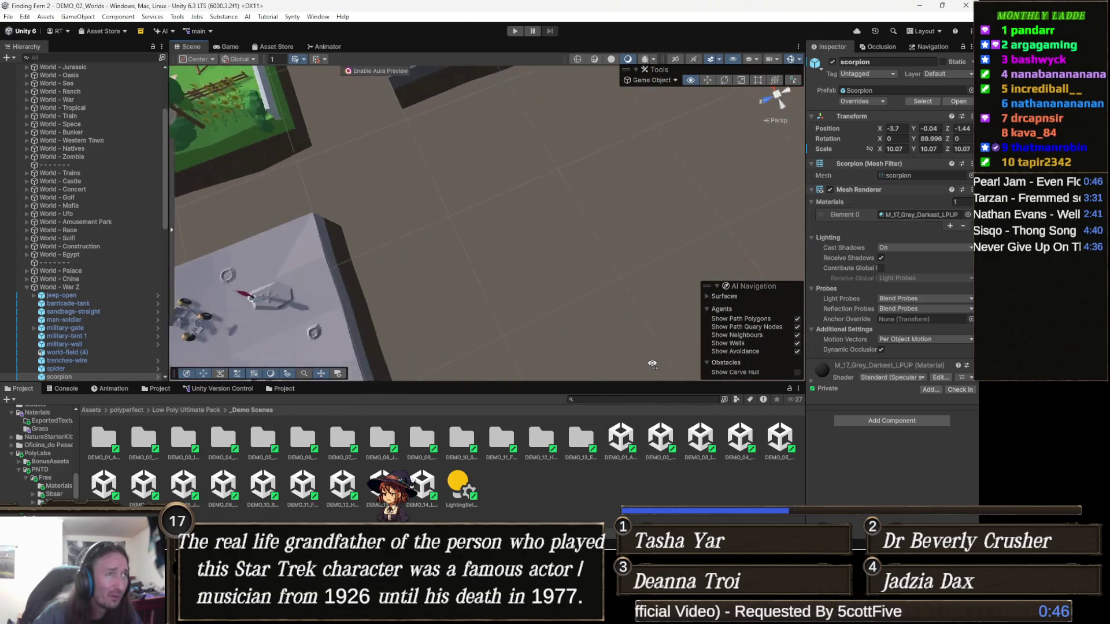
pyautogui.moveTo(428, 315)
pyautogui.mouseDown()
pyautogui.moveTo(380, 298)
pyautogui.moveTo(368, 277)
pyautogui.moveTo(315, 254)
pyautogui.mouseUp()
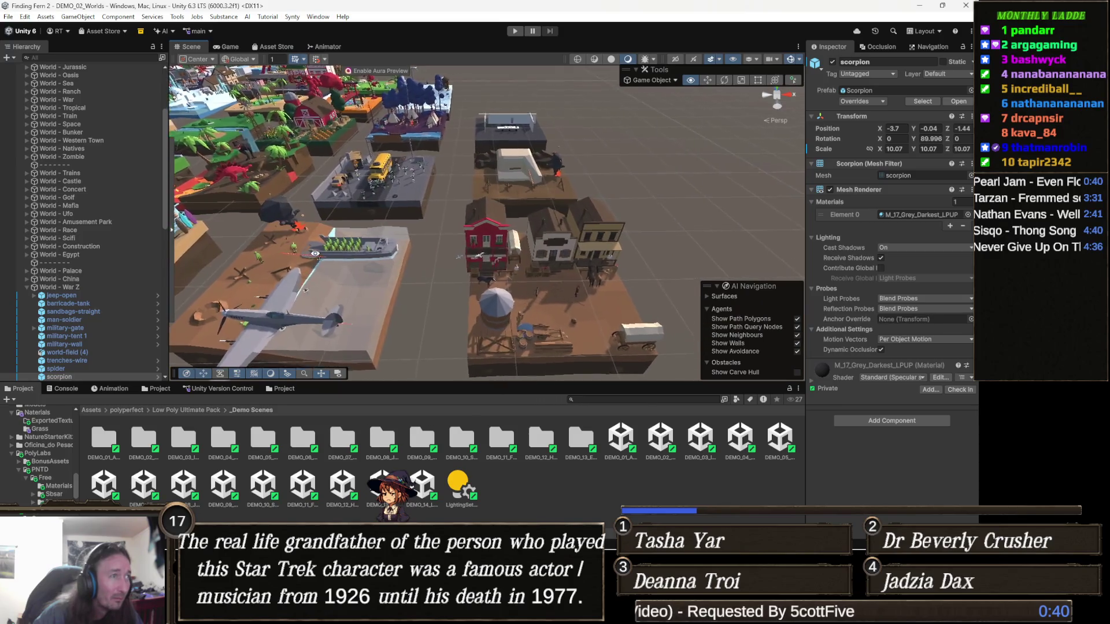
pyautogui.moveTo(315, 253)
pyautogui.mouseDown()
pyautogui.moveTo(357, 164)
pyautogui.moveTo(353, 181)
pyautogui.moveTo(403, 220)
pyautogui.mouseUp()
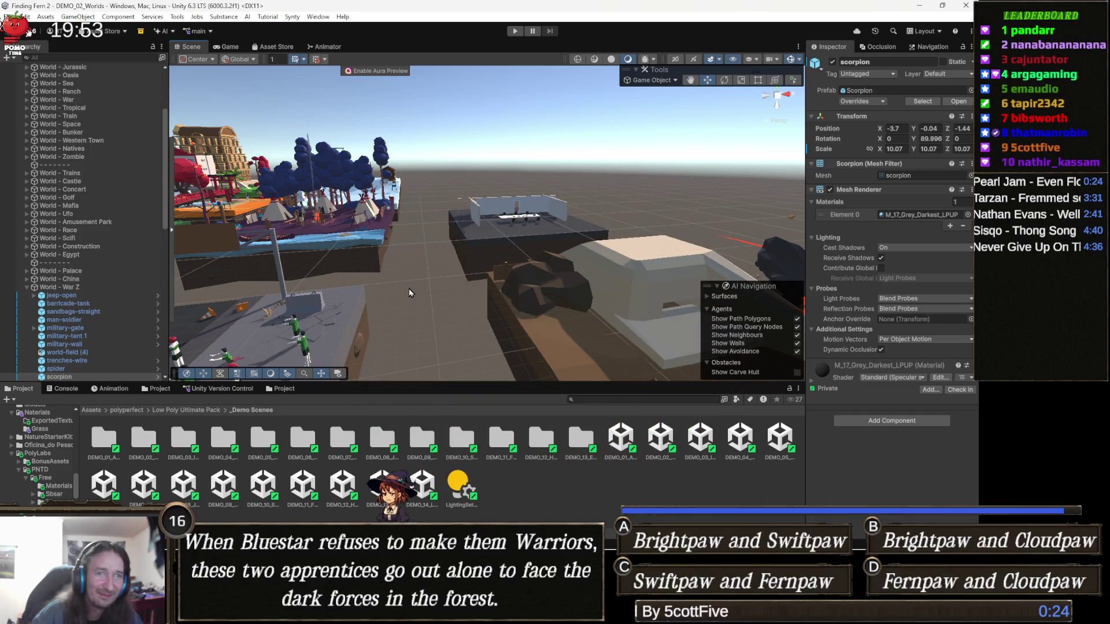
# - Fly past the bunker, teepee village and military base to the Japan world's red bridge
pyautogui.press('w')
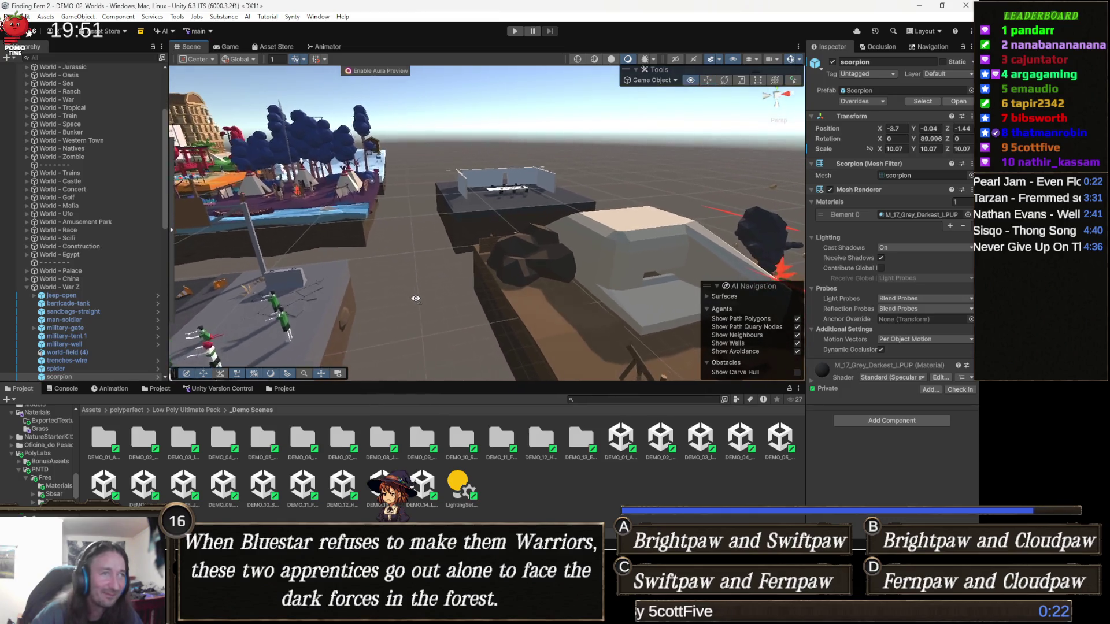
pyautogui.press('w')
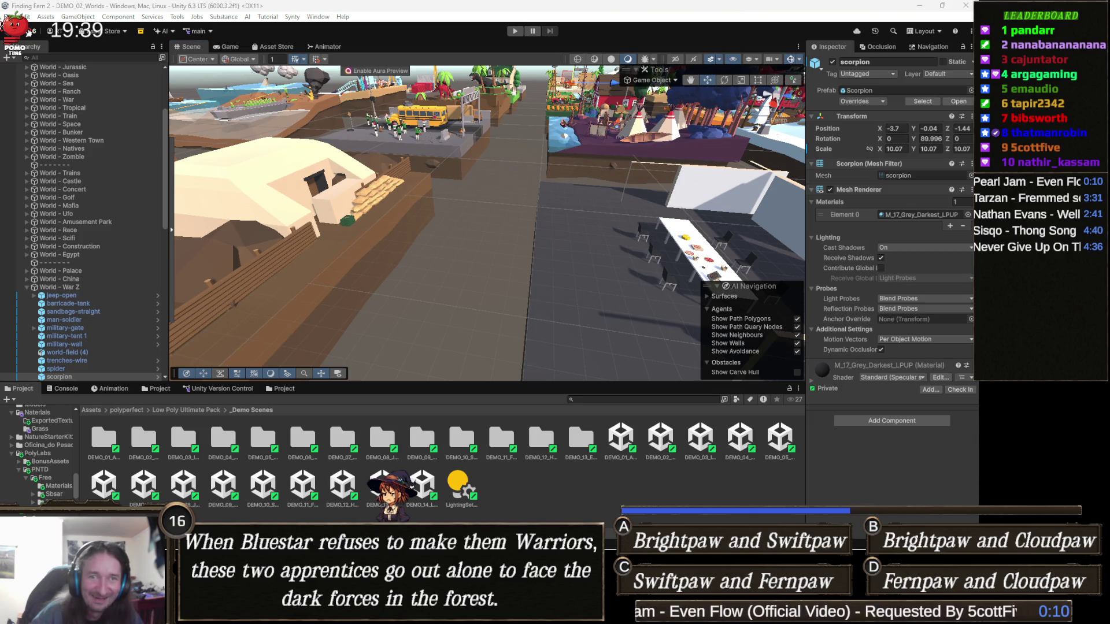
pyautogui.moveTo(539, 225); pyautogui.dragTo(575, 132)
pyautogui.press('w')
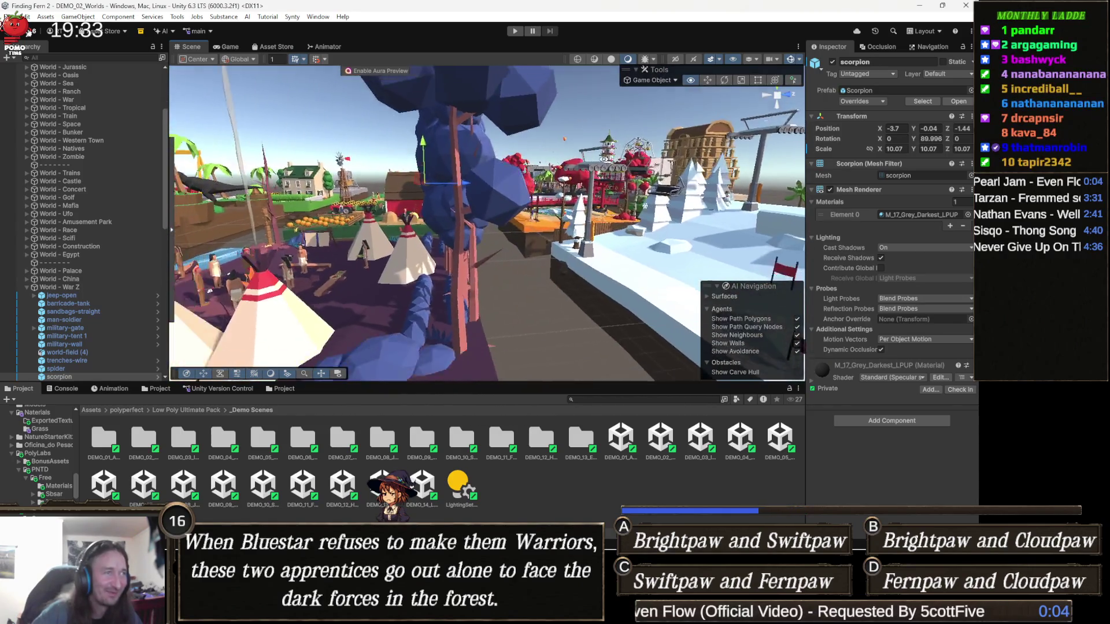
pyautogui.press('s')
pyautogui.moveTo(534, 222)
pyautogui.mouseDown()
pyautogui.moveTo(570, 342)
pyautogui.moveTo(433, 247)
pyautogui.moveTo(446, 271)
pyautogui.moveTo(746, 267)
pyautogui.moveTo(791, 249)
pyautogui.moveTo(477, 250)
pyautogui.moveTo(406, 230)
pyautogui.moveTo(542, 288)
pyautogui.moveTo(733, 286)
pyautogui.moveTo(687, 241)
pyautogui.moveTo(600, 246)
pyautogui.mouseUp()
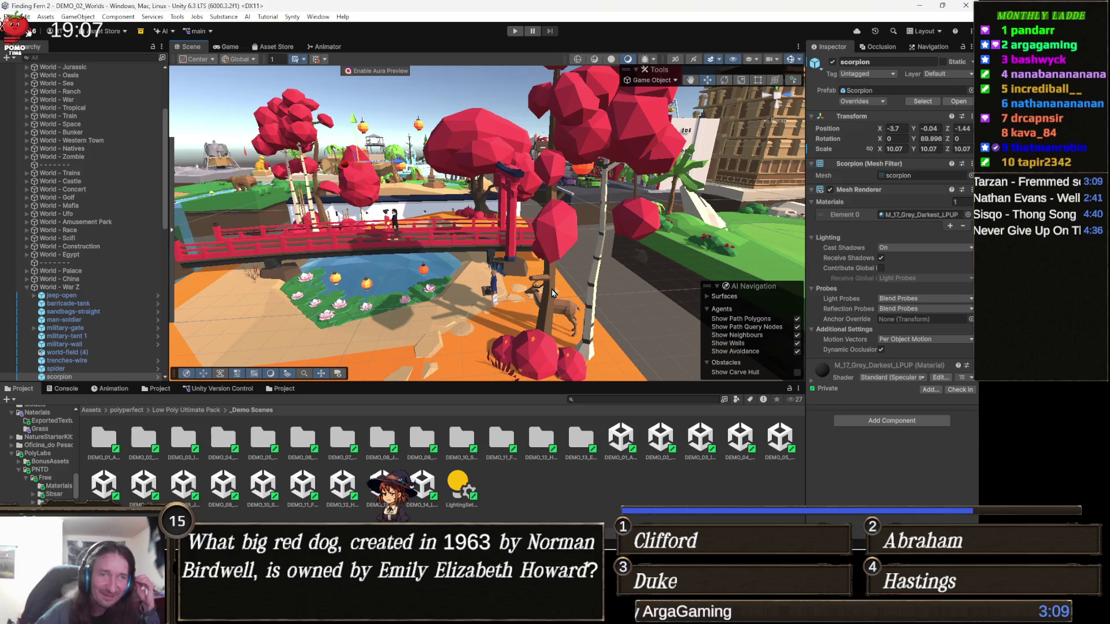
pyautogui.moveTo(567, 276)
pyautogui.mouseDown()
pyautogui.moveTo(506, 276)
pyautogui.moveTo(525, 243)
pyautogui.moveTo(635, 269)
pyautogui.moveTo(491, 242)
pyautogui.moveTo(554, 176)
pyautogui.mouseUp()
# - Select the red bonsai tree, ping its prefab in Japan_M prefabs, then pull back over the islands
pyautogui.click(576, 178)
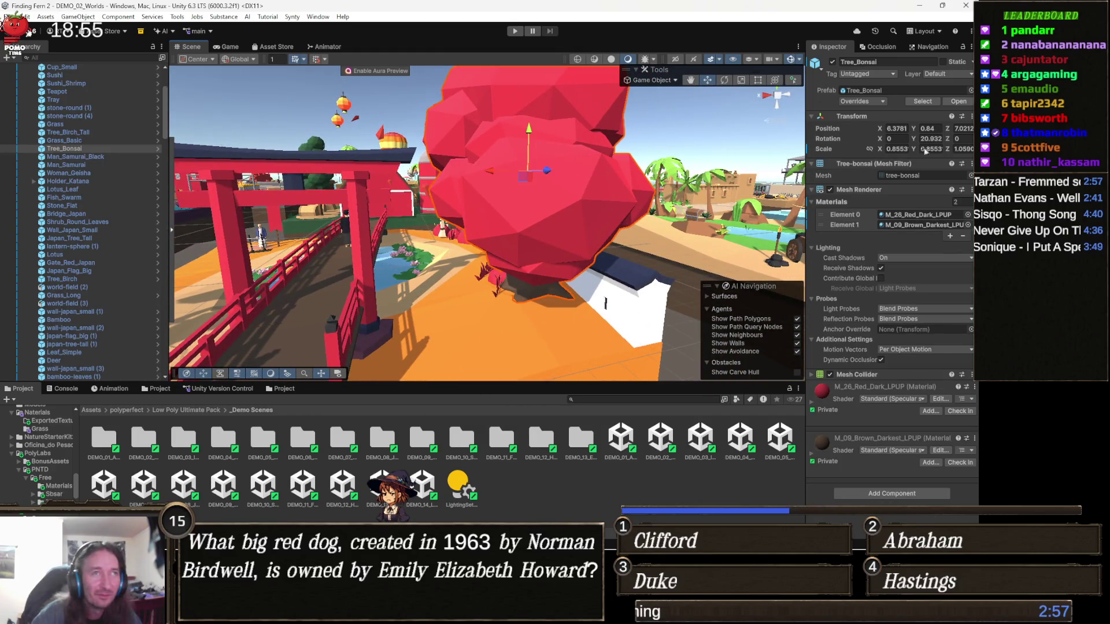
pyautogui.click(928, 101)
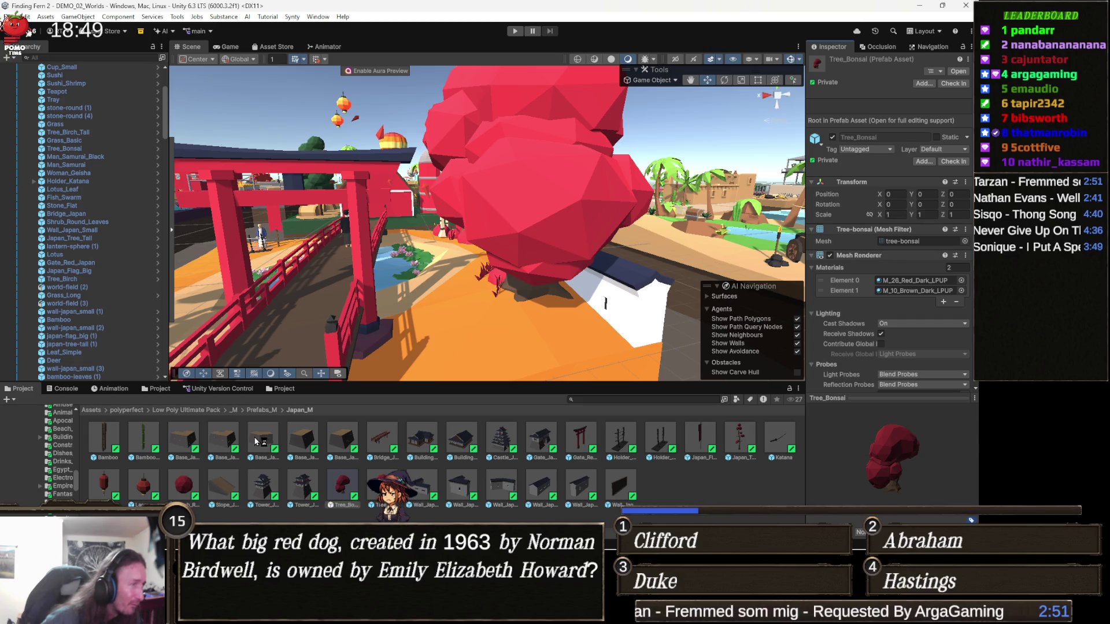
pyautogui.moveTo(567, 249)
pyautogui.mouseDown()
pyautogui.moveTo(587, 263)
pyautogui.moveTo(399, 324)
pyautogui.moveTo(381, 294)
pyautogui.moveTo(408, 285)
pyautogui.mouseUp()
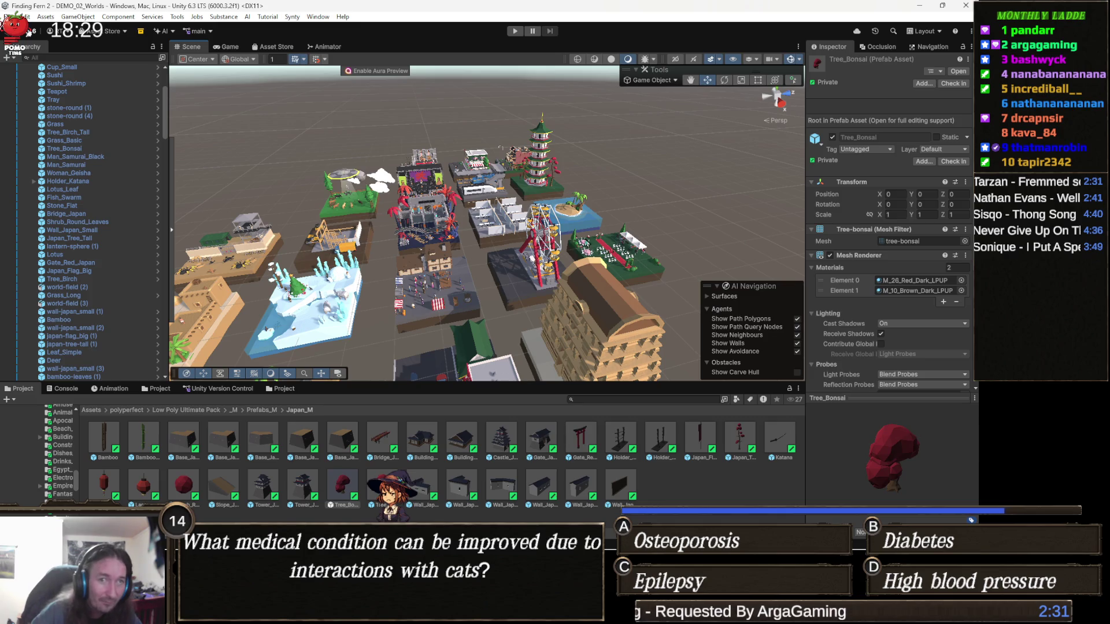
pyautogui.moveTo(657, 280)
pyautogui.mouseDown()
pyautogui.moveTo(601, 386)
pyautogui.moveTo(481, 330)
pyautogui.moveTo(571, 282)
pyautogui.moveTo(746, 247)
pyautogui.moveTo(441, 225)
pyautogui.moveTo(427, 249)
pyautogui.mouseUp()
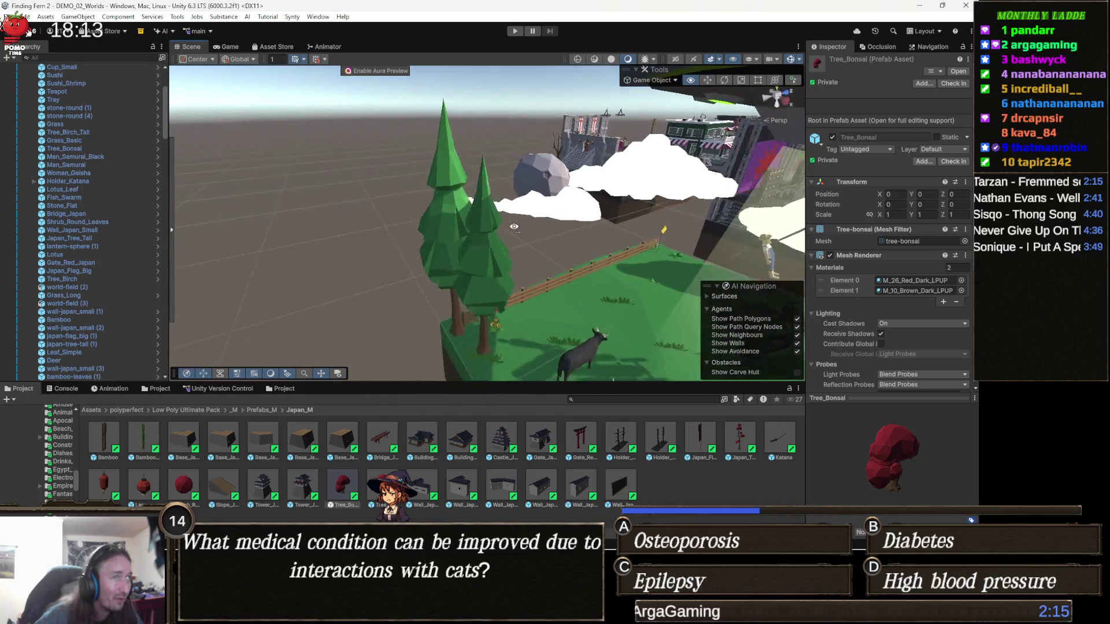
# - Orbit over the farm's tractor and cows, and switch the Project browser back to polyperfect
pyautogui.moveTo(567, 243)
pyautogui.mouseDown()
pyautogui.moveTo(610, 229)
pyautogui.moveTo(490, 221)
pyautogui.moveTo(420, 354)
pyautogui.mouseUp()
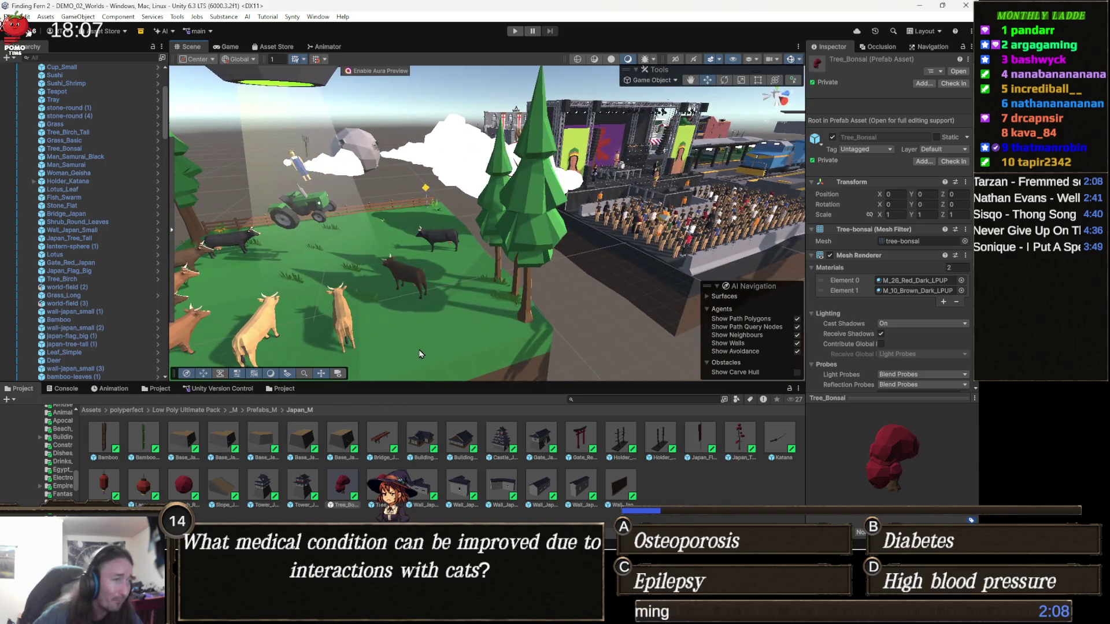
pyautogui.click(126, 411)
pyautogui.moveTo(451, 260)
pyautogui.mouseDown()
pyautogui.moveTo(519, 262)
pyautogui.moveTo(414, 347)
pyautogui.moveTo(688, 298)
pyautogui.moveTo(560, 300)
pyautogui.mouseUp()
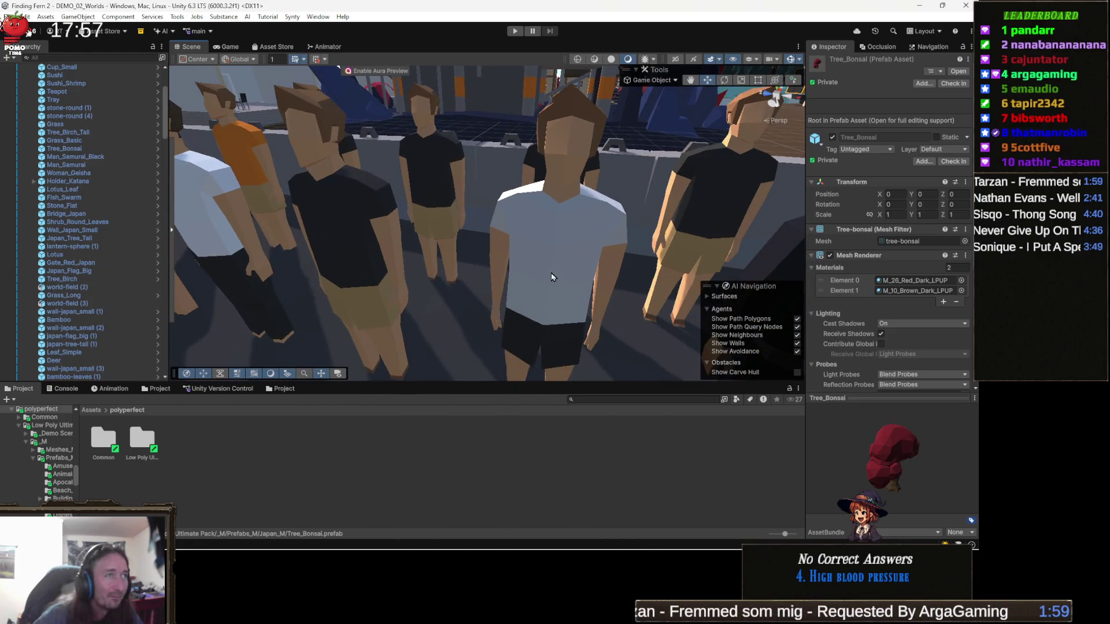
# - Review the white-shirted man-casual character's materials, then return the Project browser to Assets
pyautogui.click(543, 281)
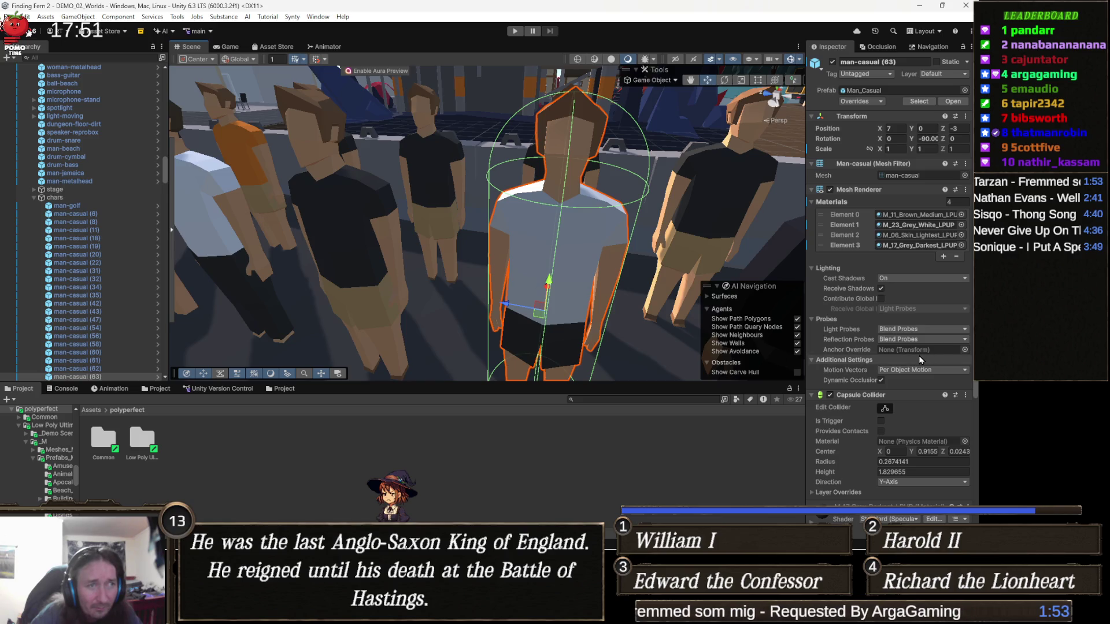
pyautogui.scroll(-3, 919, 359)
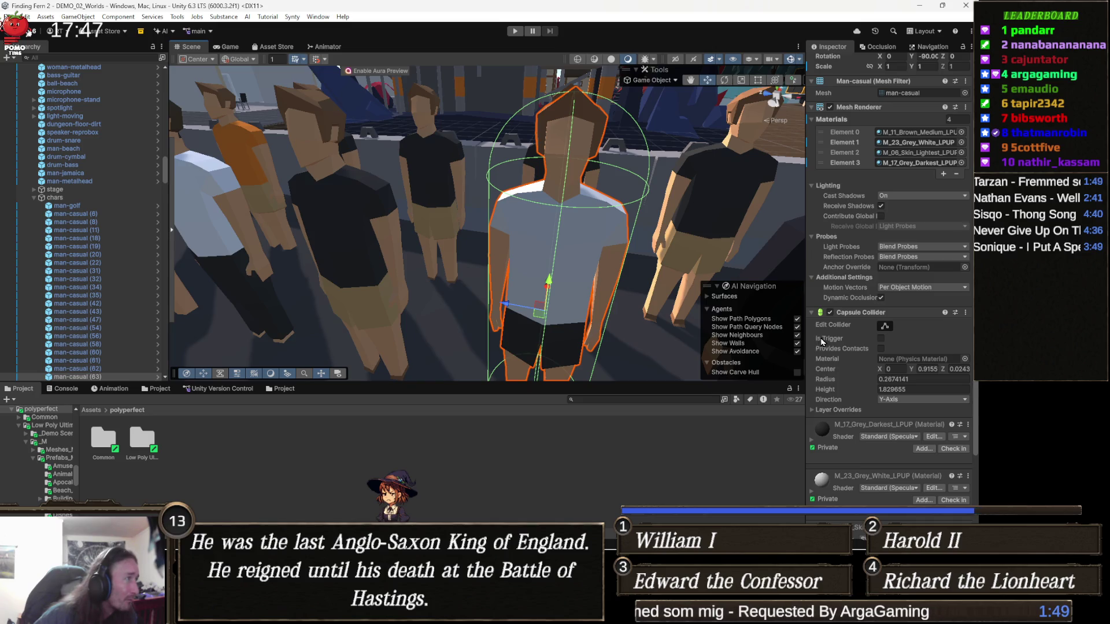
pyautogui.scroll(3, 837, 338)
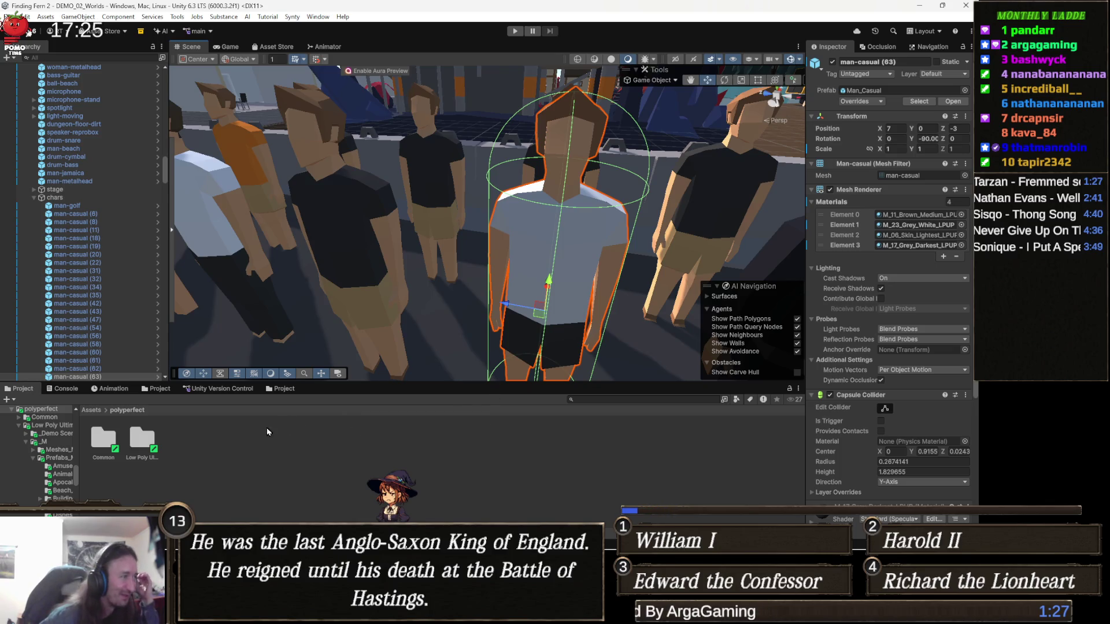
pyautogui.press('BackSpace')
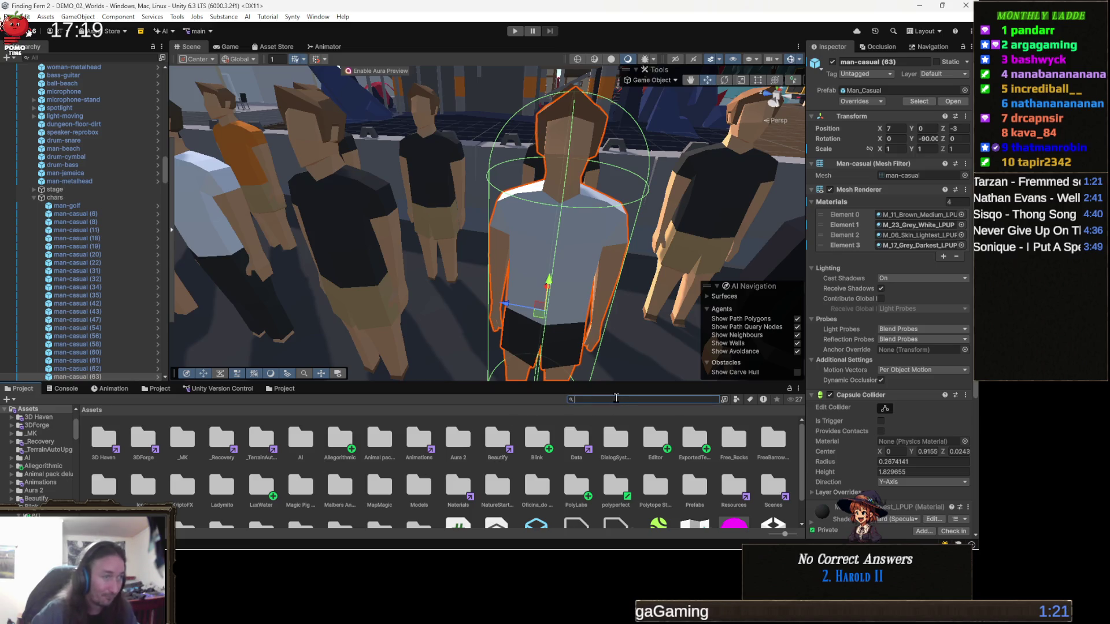
# - Search 'wester' and open the Demo scene from PolygonWesternFrontier's Scenes folder
pyautogui.write('wester')
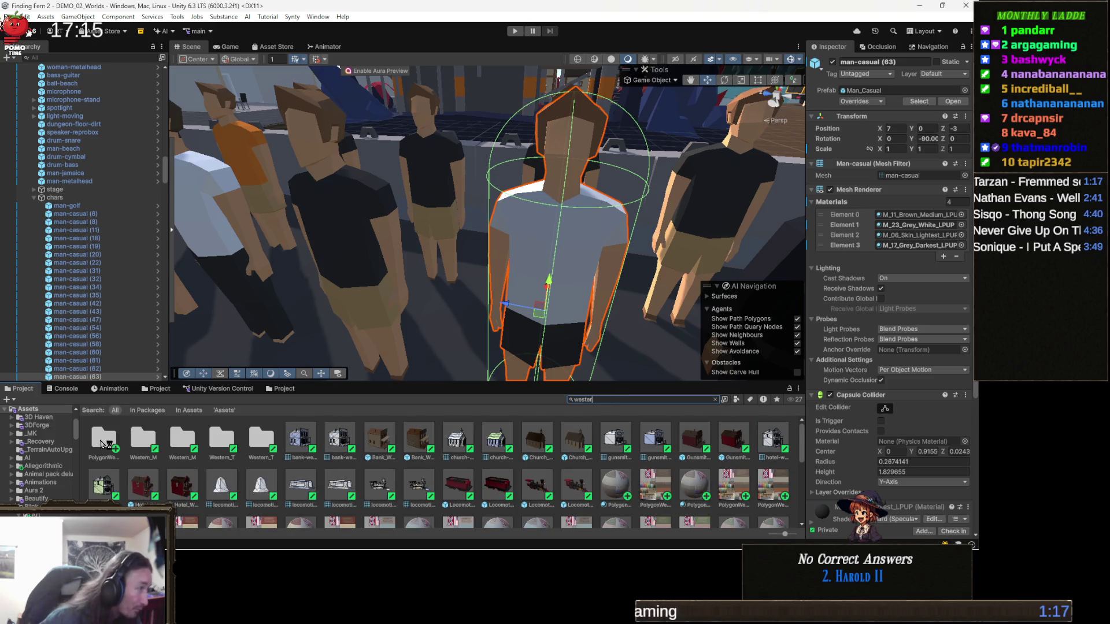
pyautogui.click(104, 443)
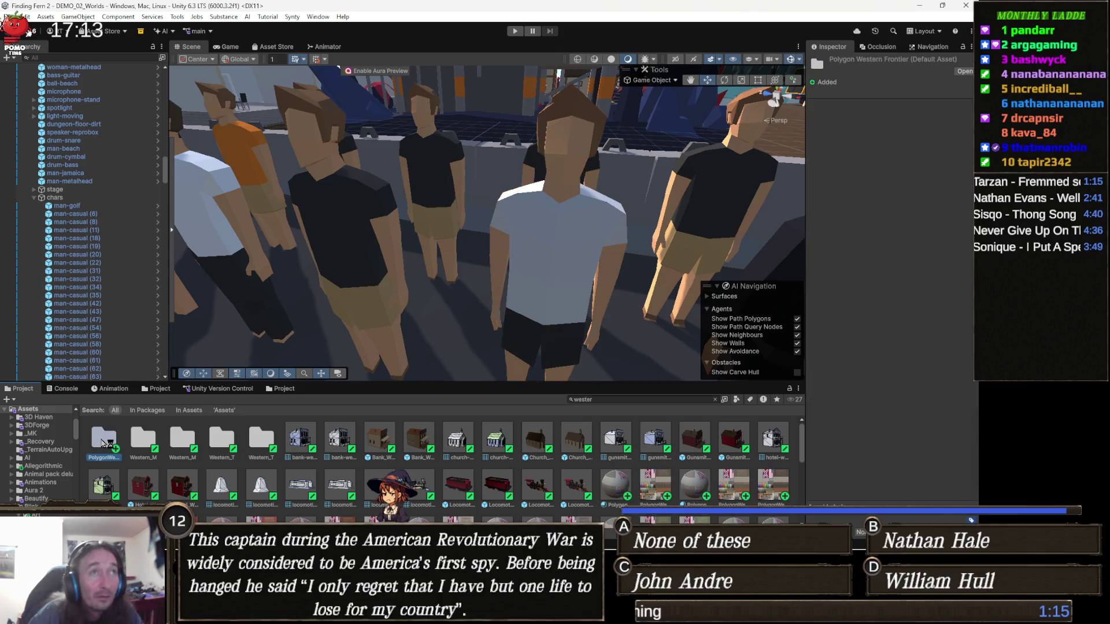
pyautogui.doubleClick(102, 444)
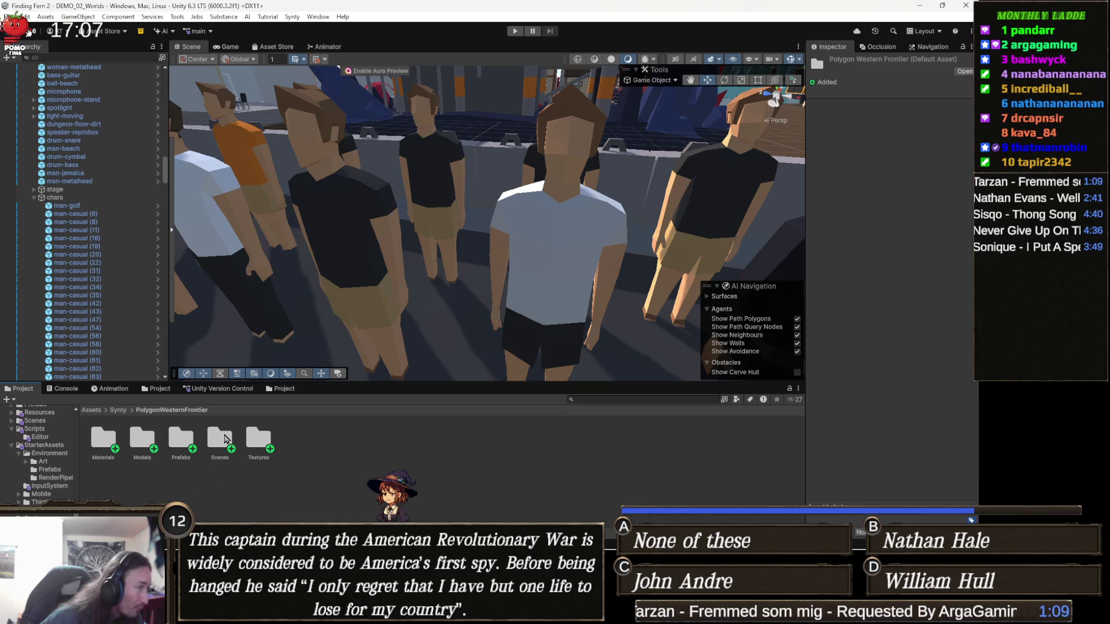
pyautogui.doubleClick(223, 441)
pyautogui.click(145, 442)
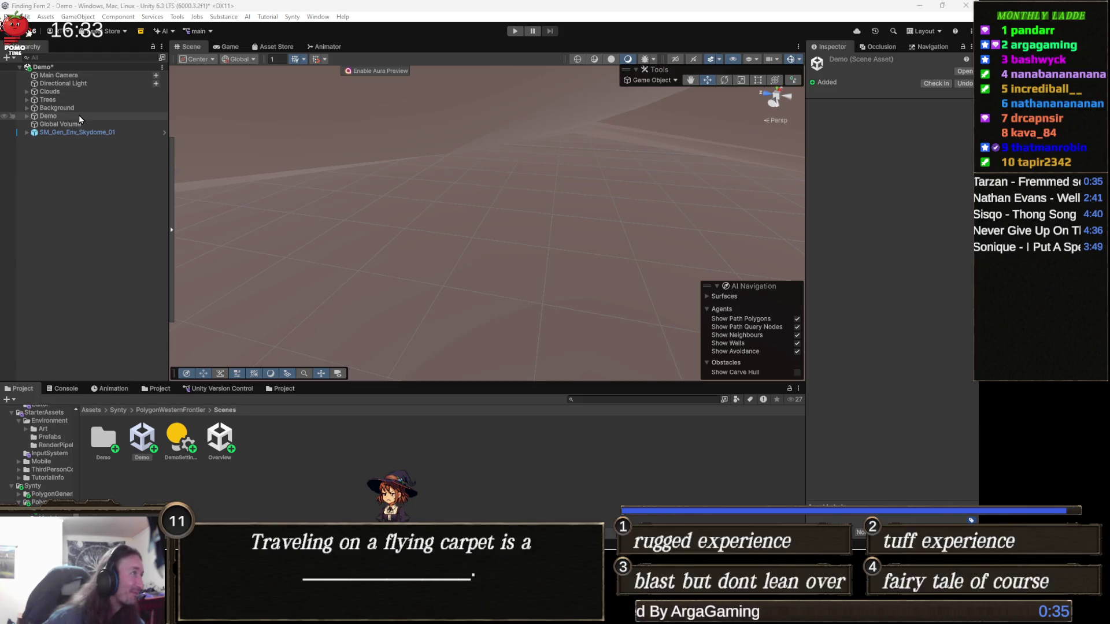
# - Select the Trees group, zoom and orbit over the fort, and fly into the pine forest
pyautogui.click(64, 99)
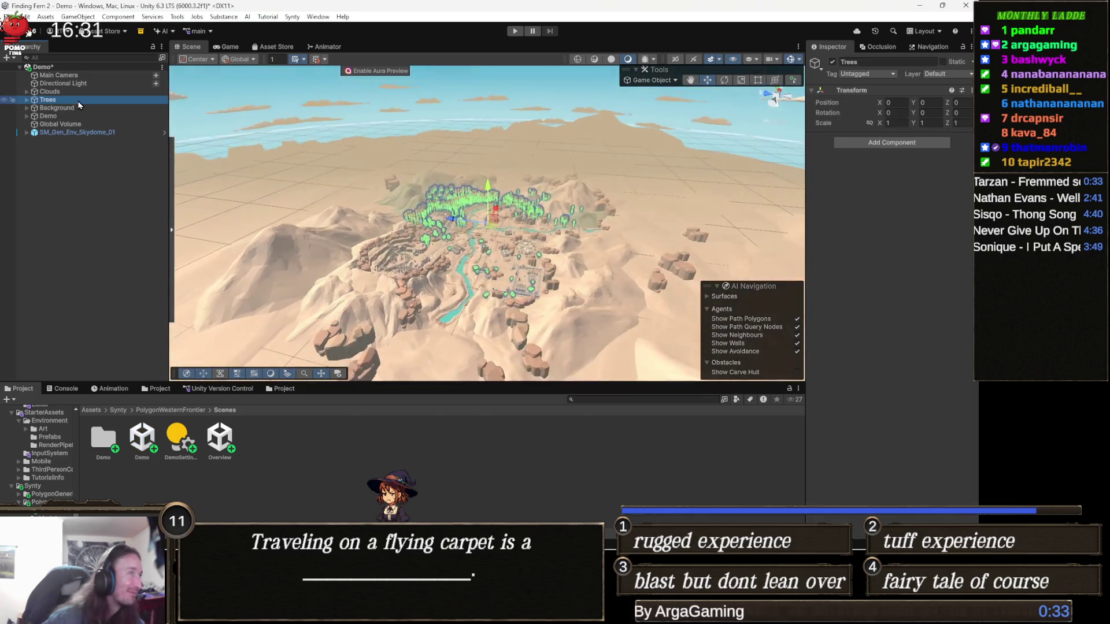
pyautogui.scroll(5, 482, 281)
pyautogui.moveTo(440, 283)
pyautogui.mouseDown()
pyautogui.moveTo(583, 248)
pyautogui.moveTo(528, 208)
pyautogui.moveTo(418, 162)
pyautogui.moveTo(416, 371)
pyautogui.moveTo(475, 402)
pyautogui.mouseUp()
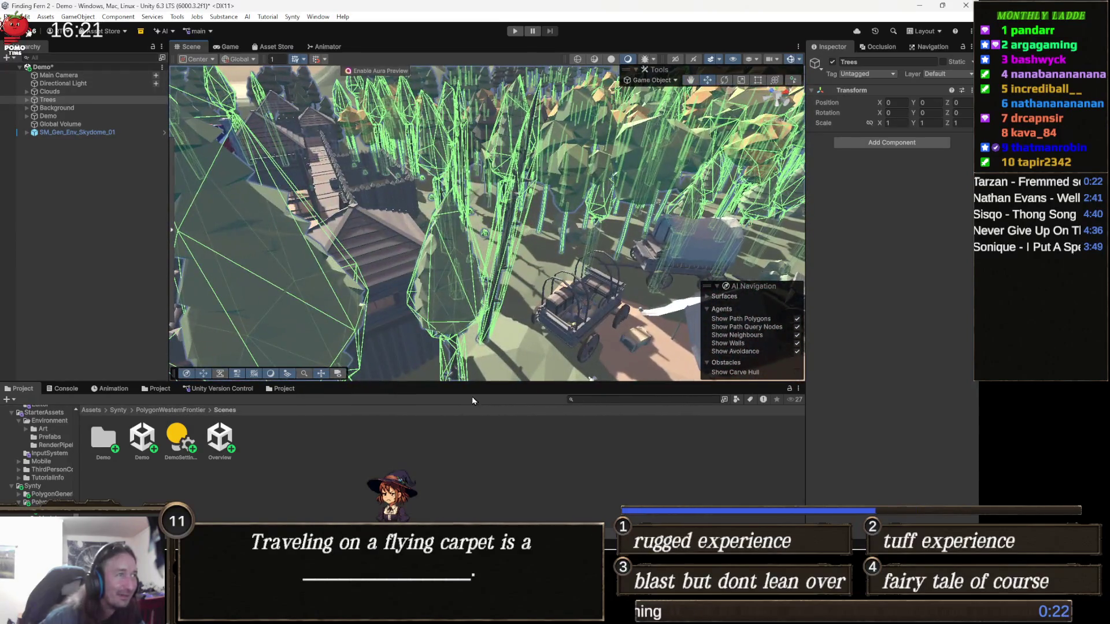
pyautogui.click(424, 457)
pyautogui.moveTo(416, 372)
pyautogui.mouseDown()
pyautogui.moveTo(368, 270)
pyautogui.moveTo(261, 251)
pyautogui.moveTo(613, 228)
pyautogui.moveTo(664, 301)
pyautogui.moveTo(560, 293)
pyautogui.moveTo(535, 238)
pyautogui.moveTo(557, 215)
pyautogui.moveTo(413, 255)
pyautogui.moveTo(434, 224)
pyautogui.moveTo(584, 245)
pyautogui.moveTo(579, 225)
pyautogui.moveTo(737, 286)
pyautogui.moveTo(831, 252)
pyautogui.moveTo(853, 257)
pyautogui.moveTo(567, 191)
pyautogui.mouseUp()
pyautogui.press('w')
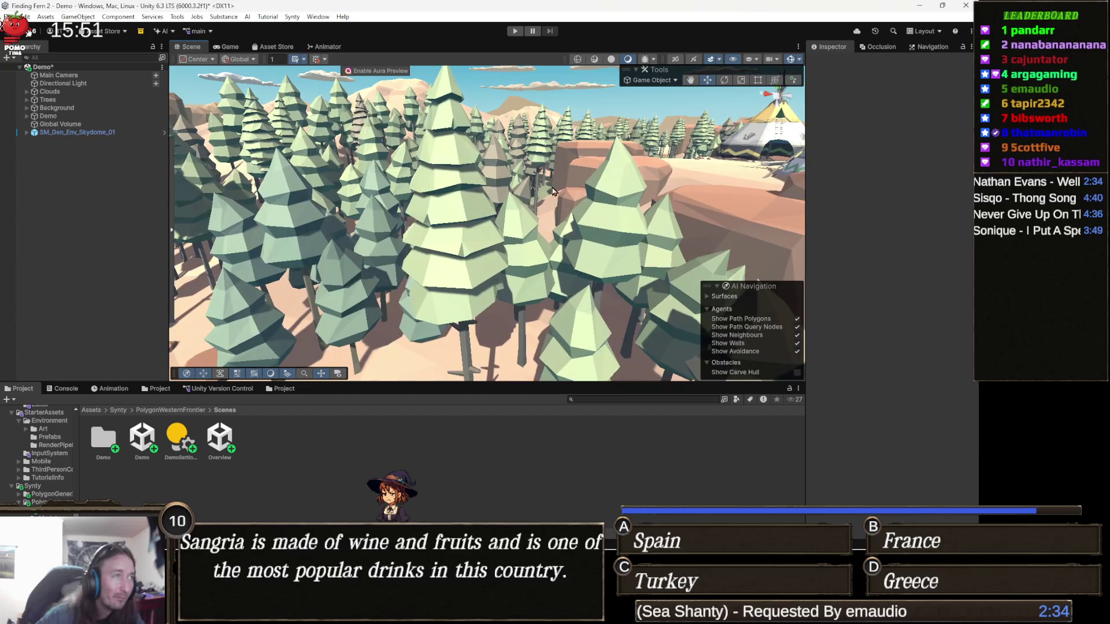
# - Select a tall pine and locate its SM_Env_Tree_Tall_02 prefab in Prefabs/Environments
pyautogui.click(467, 261)
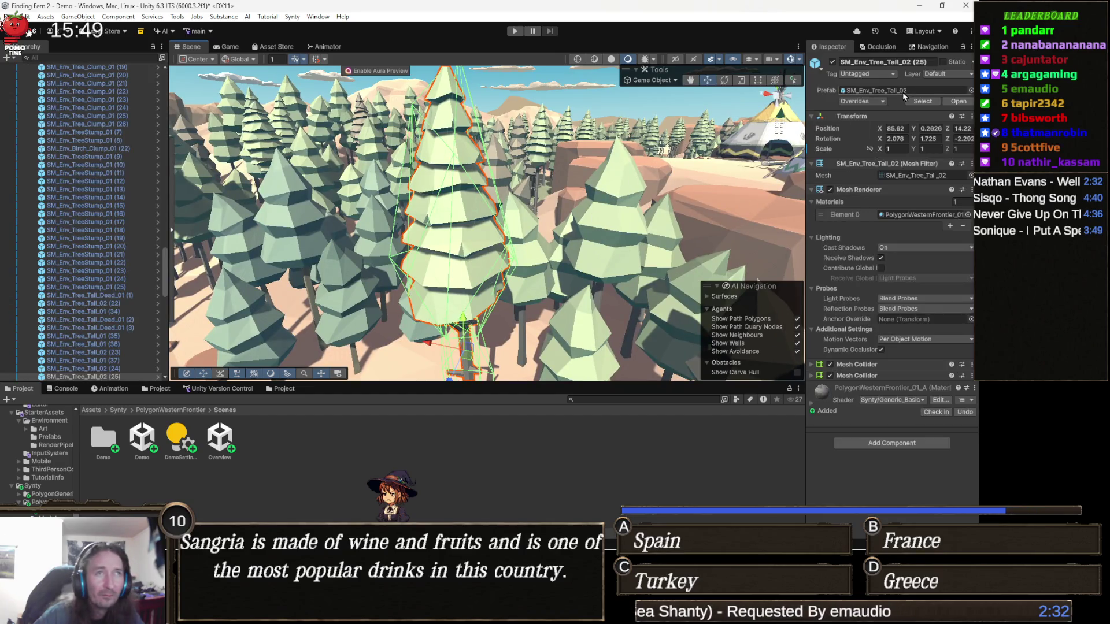
pyautogui.click(925, 101)
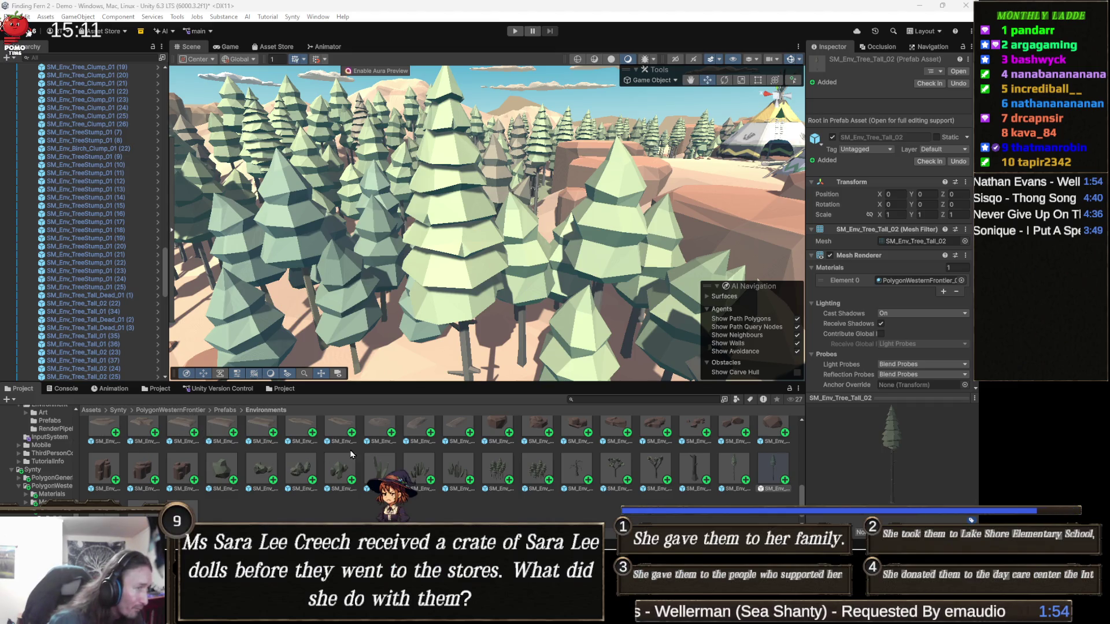
pyautogui.scroll(2, 393, 465)
pyautogui.scroll(-3, 371, 473)
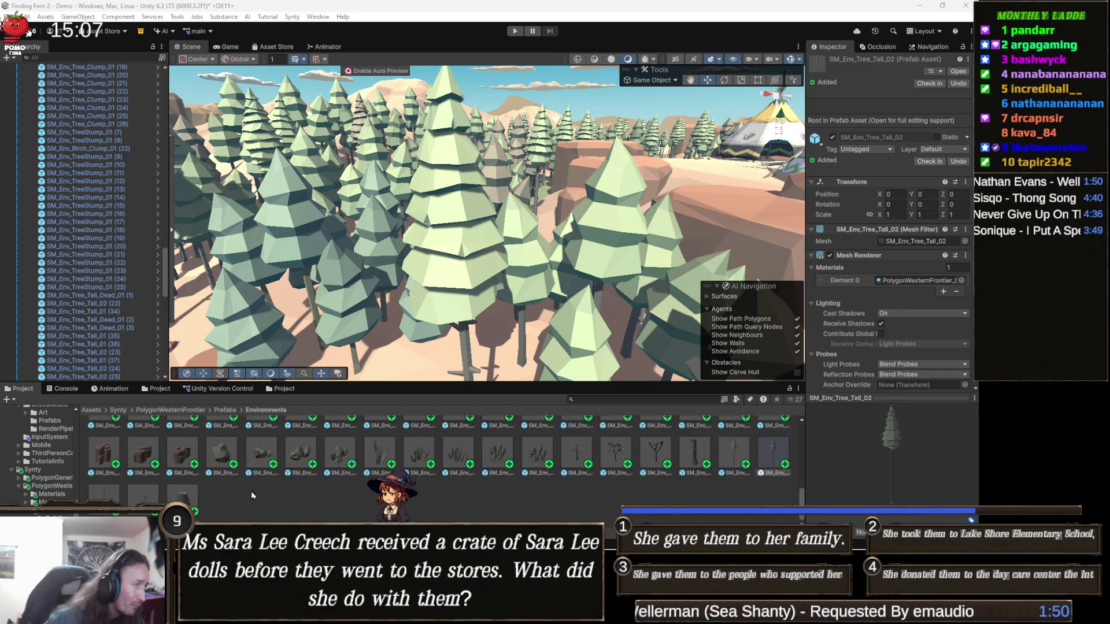
pyautogui.moveTo(665, 220)
pyautogui.mouseDown()
pyautogui.moveTo(676, 264)
pyautogui.moveTo(848, 202)
pyautogui.moveTo(845, 162)
pyautogui.mouseUp()
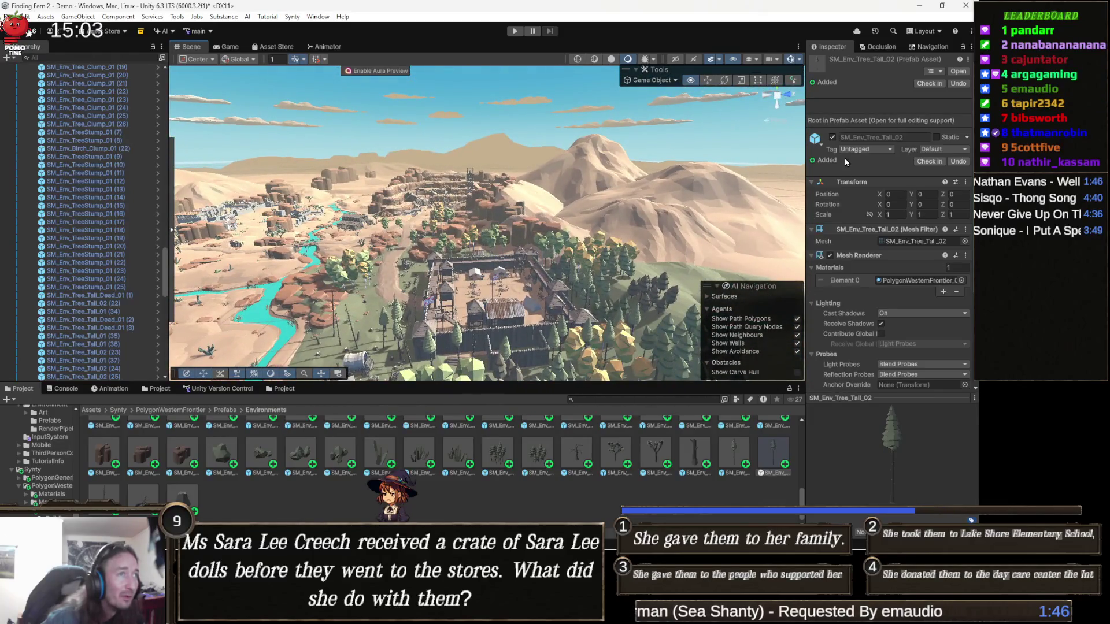
# - Orbit over the desert canyon terrain and select a hill mound
pyautogui.moveTo(535, 321)
pyautogui.mouseDown()
pyautogui.moveTo(599, 205)
pyautogui.moveTo(743, 339)
pyautogui.moveTo(451, 183)
pyautogui.moveTo(588, 293)
pyautogui.moveTo(538, 291)
pyautogui.moveTo(485, 264)
pyautogui.moveTo(549, 293)
pyautogui.mouseUp()
pyautogui.click(588, 293)
pyautogui.scroll(-5, 549, 293)
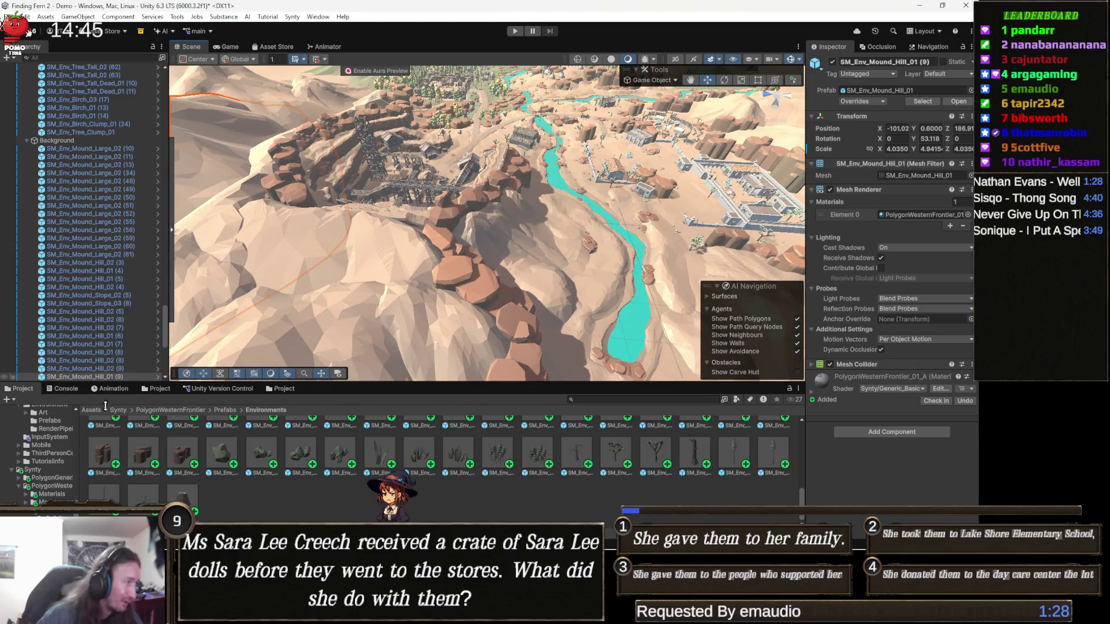
# - Browse from the Assets root into the Scripts folder and back to Assets
pyautogui.click(88, 411)
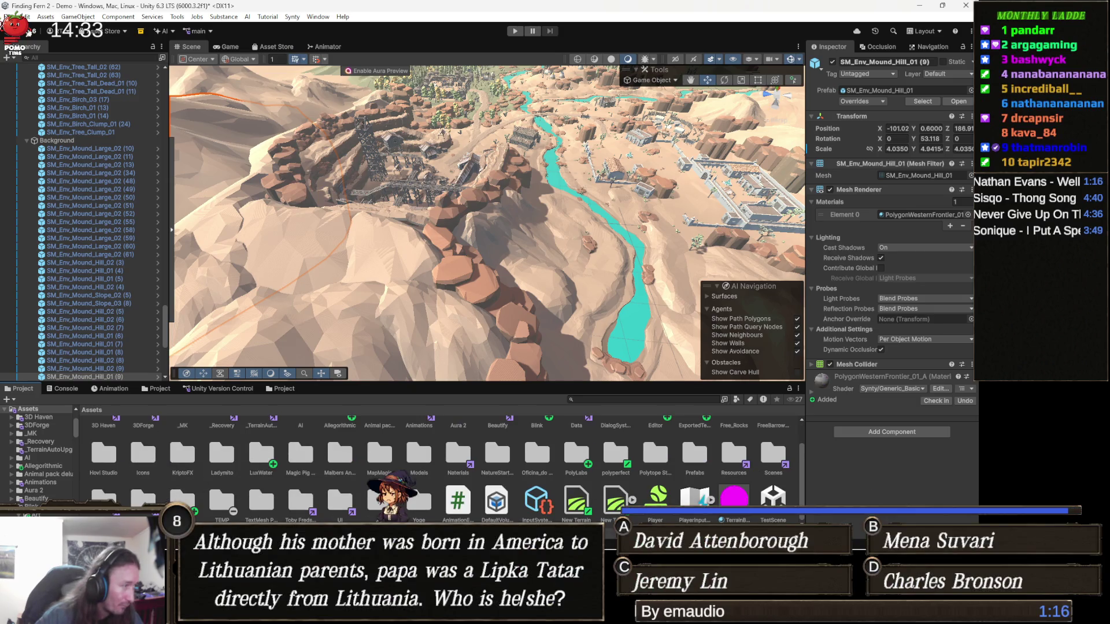
pyautogui.doubleClick(104, 496)
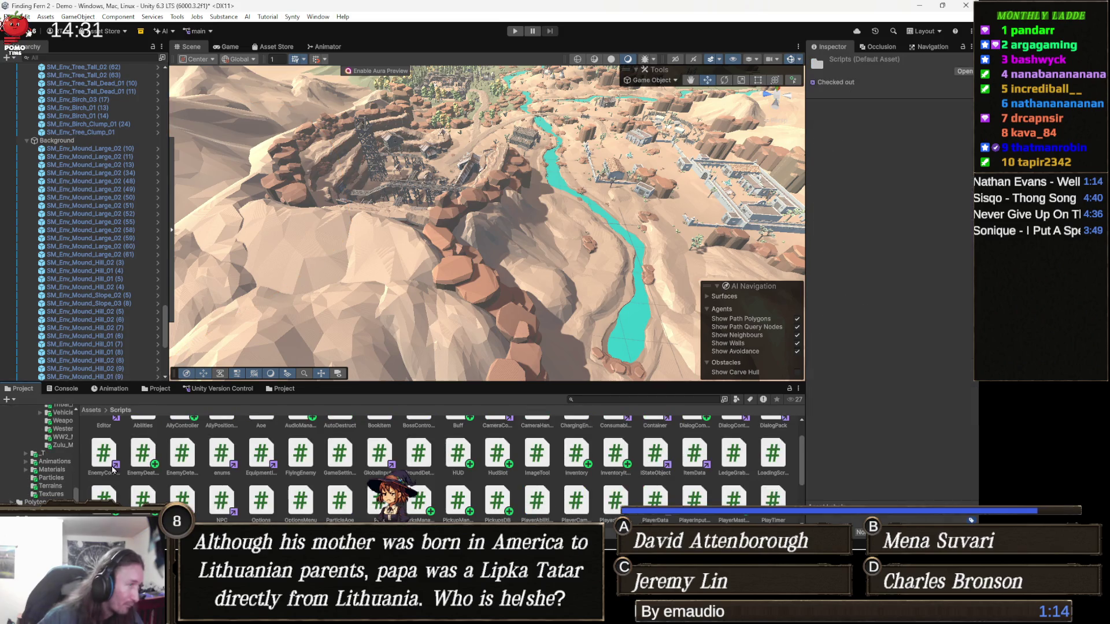
pyautogui.click(91, 410)
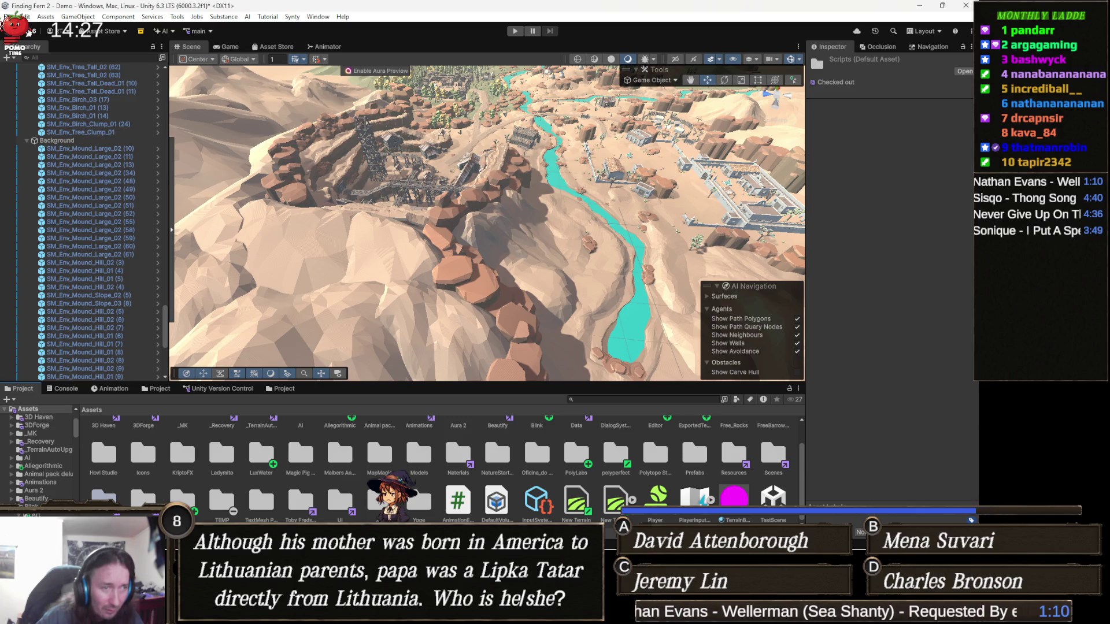
# - Open Assets > Scenes > Levels to reach the Level 1 Dark Forest scene
pyautogui.doubleClick(781, 462)
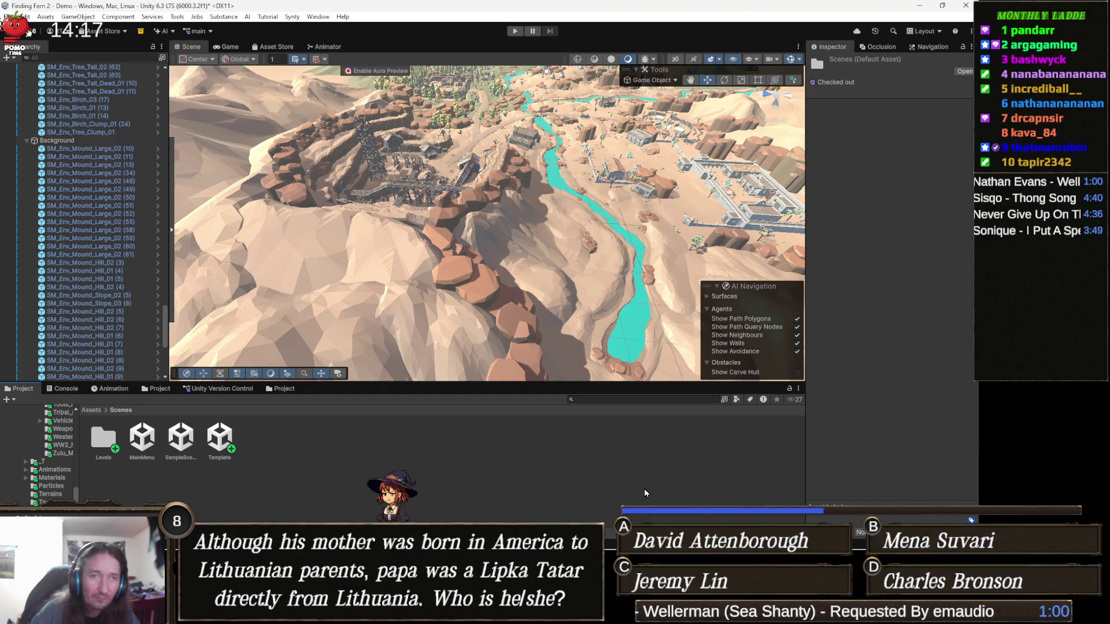
pyautogui.doubleClick(104, 438)
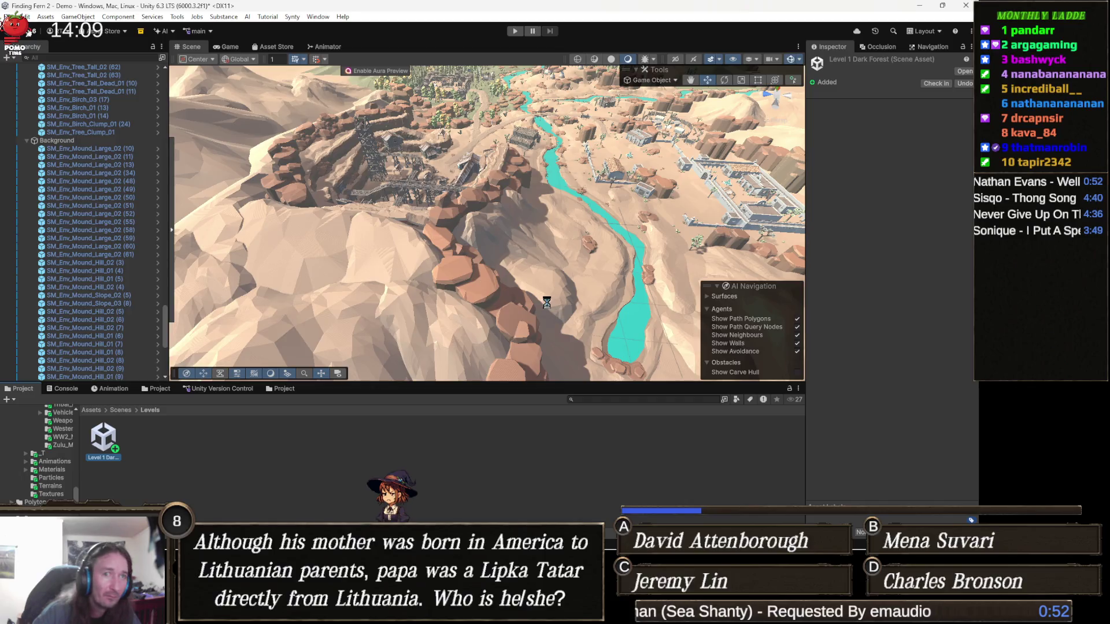
# - Open the Level 1 Dark Forest scene and fly the view toward the Hill3 rocks and snowy peaks
pyautogui.doubleClick(103, 437)
pyautogui.moveTo(661, 273)
pyautogui.mouseDown()
pyautogui.moveTo(488, 233)
pyautogui.moveTo(424, 127)
pyautogui.moveTo(397, 112)
pyautogui.moveTo(426, 129)
pyautogui.mouseUp()
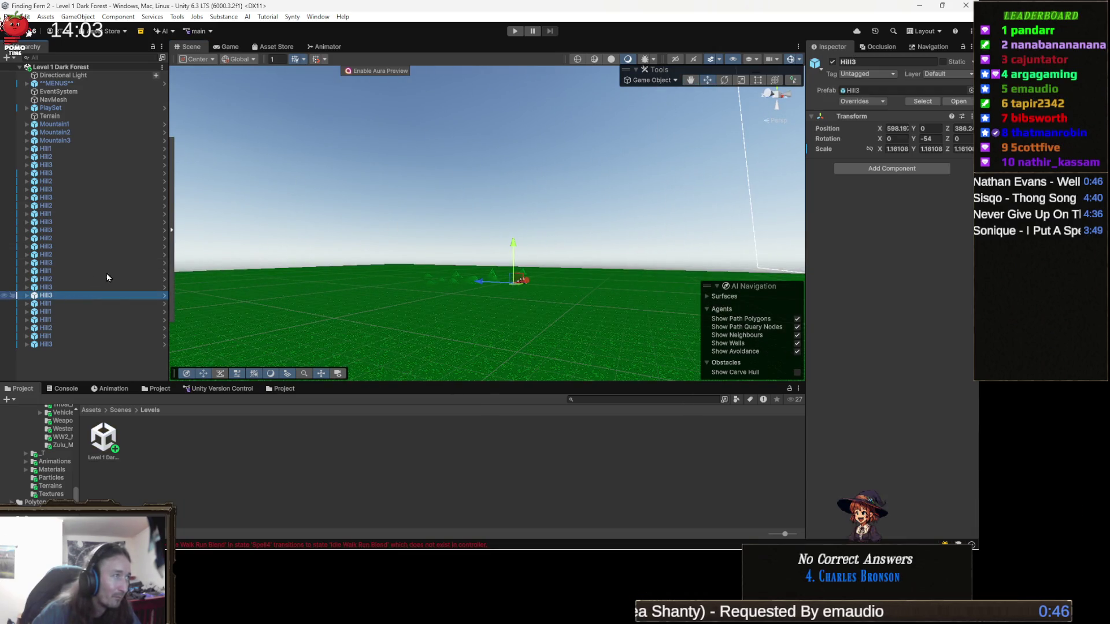
pyautogui.doubleClick(46, 295)
pyautogui.moveTo(359, 216)
pyautogui.mouseDown()
pyautogui.moveTo(365, 248)
pyautogui.moveTo(302, 329)
pyautogui.moveTo(302, 320)
pyautogui.moveTo(499, 324)
pyautogui.moveTo(394, 263)
pyautogui.moveTo(416, 294)
pyautogui.mouseUp()
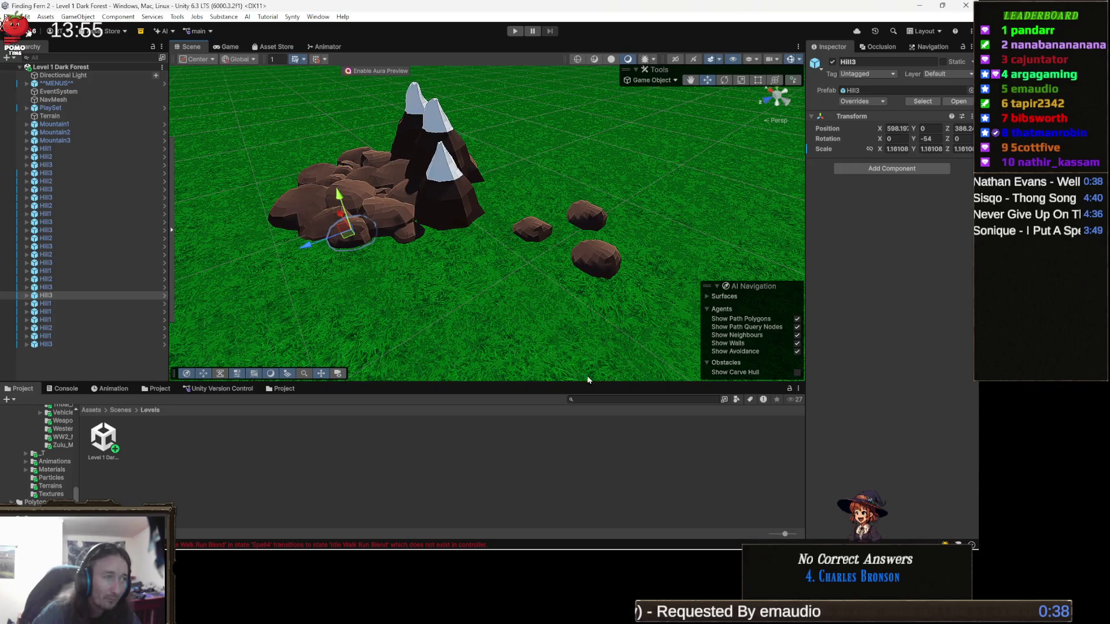
pyautogui.click(651, 399)
# - Search the project assets for 'wester' and select the PolygonWesternFrontier folder
pyautogui.write('wes')
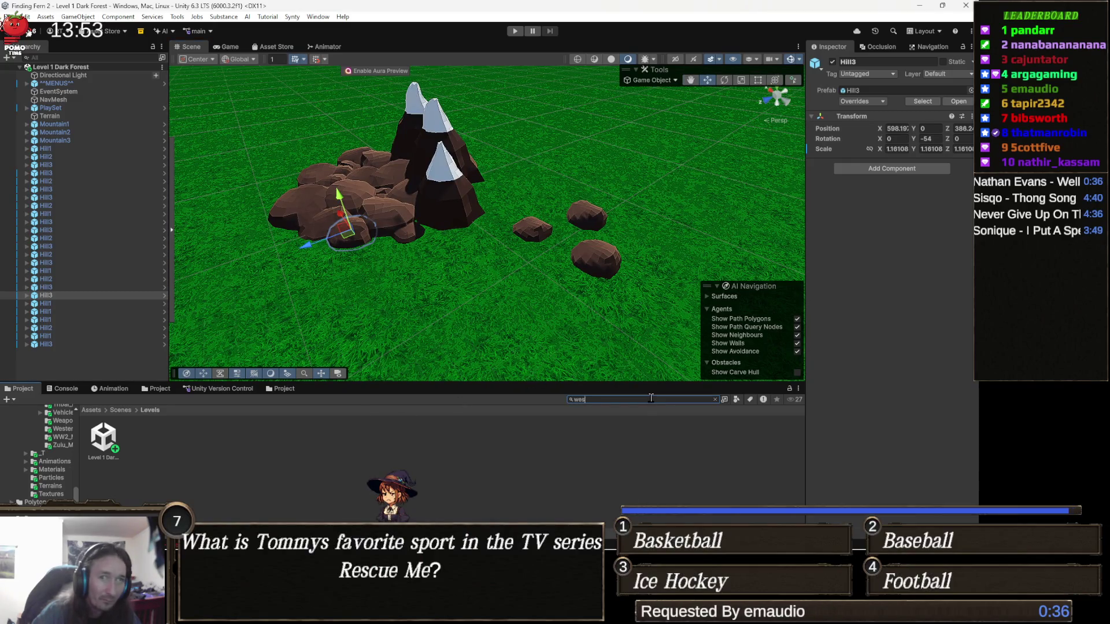
pyautogui.write('ter')
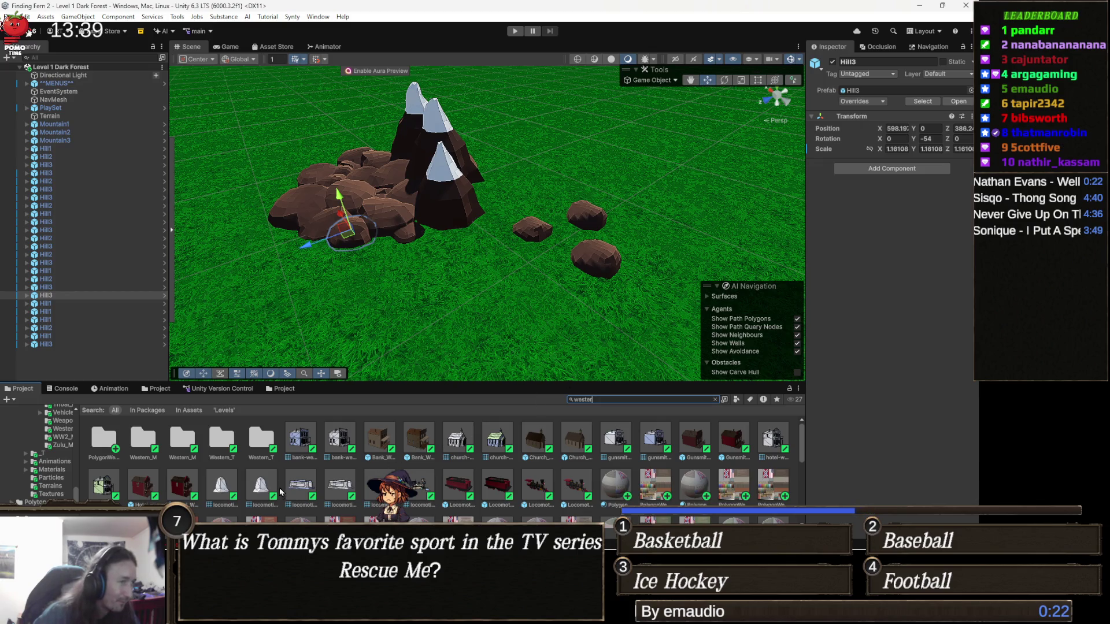
pyautogui.click(113, 442)
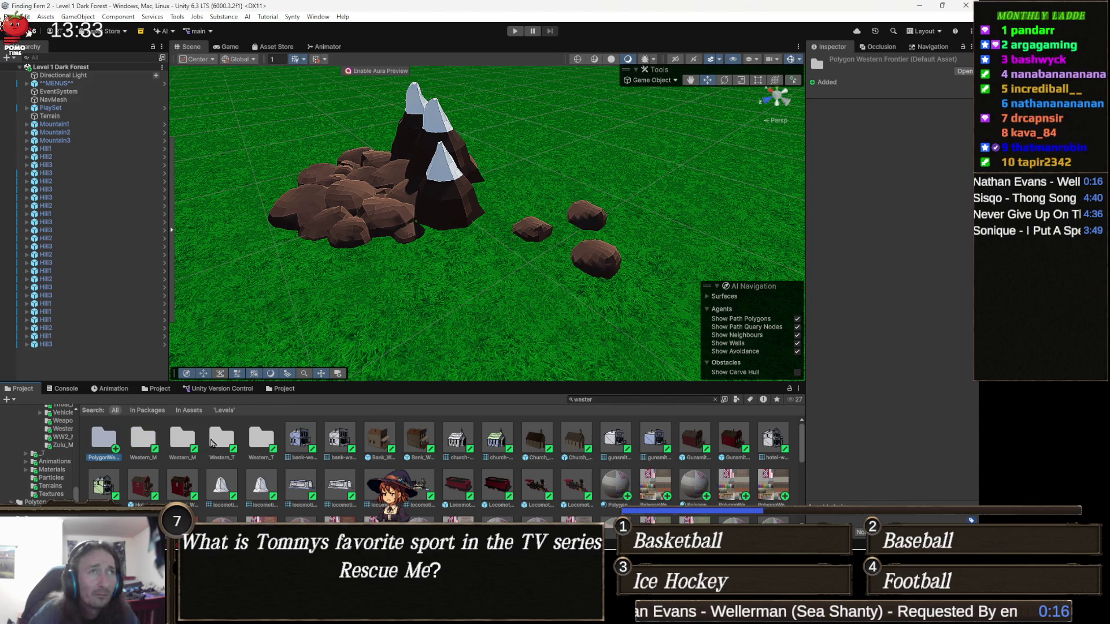
# - Browse into PolygonWesternFrontier/Prefabs/Environments and select the SM_Env_Birch_Clump_01 prefab
pyautogui.press('Return')
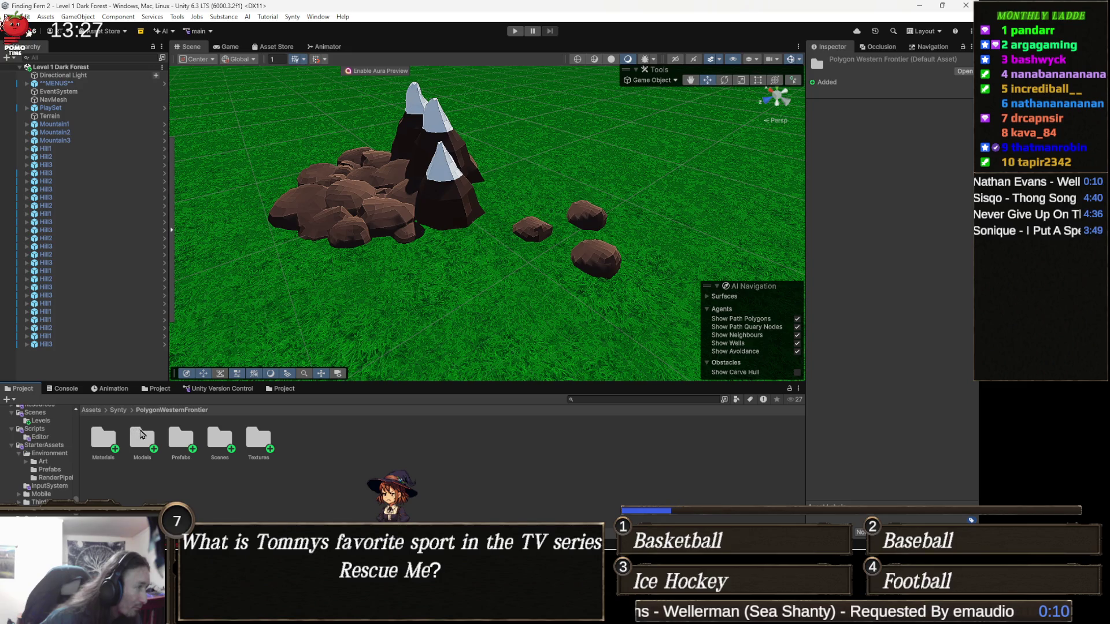
pyautogui.doubleClick(181, 438)
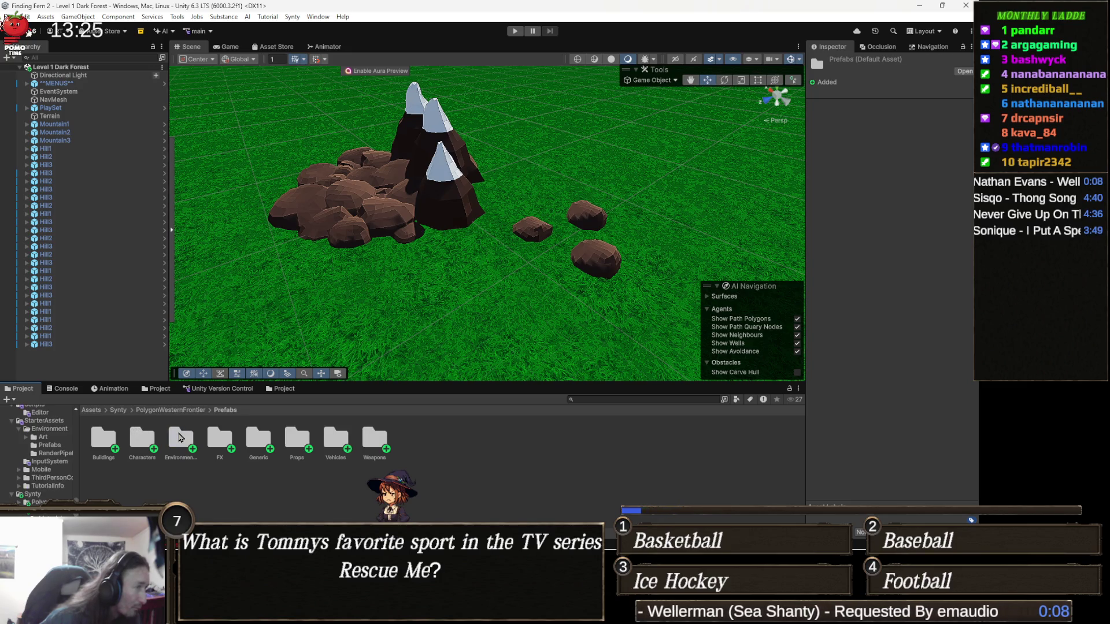
pyautogui.doubleClick(180, 438)
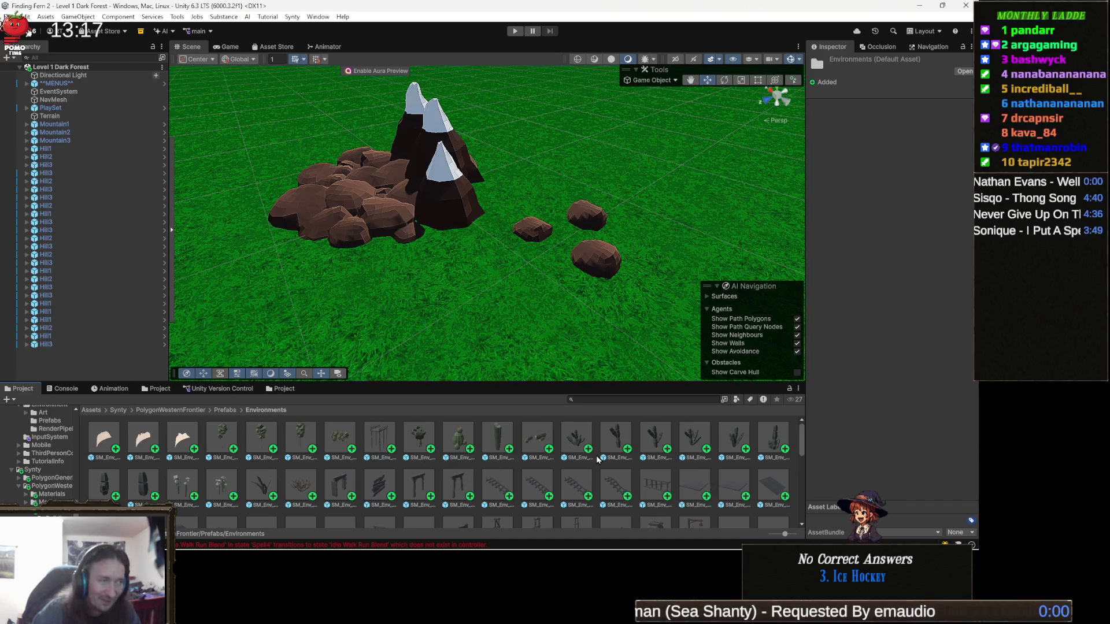
pyautogui.click(347, 441)
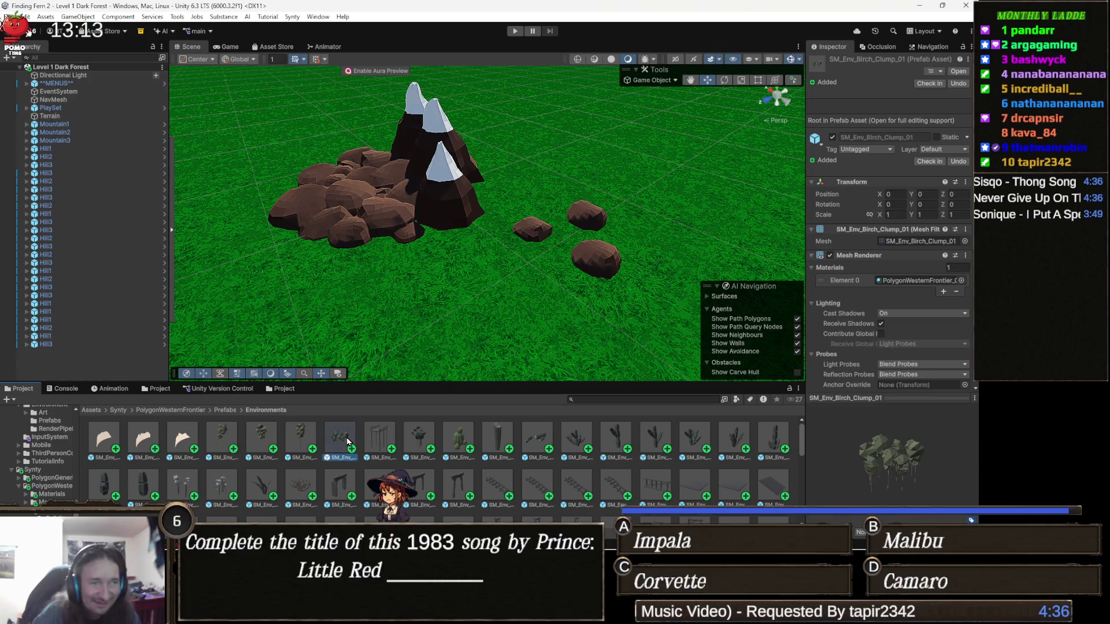
# - Place the SM_Env_Birch_01 tree prefab beside the rocks in the scene
pyautogui.press('Left')
pyautogui.press('Left')
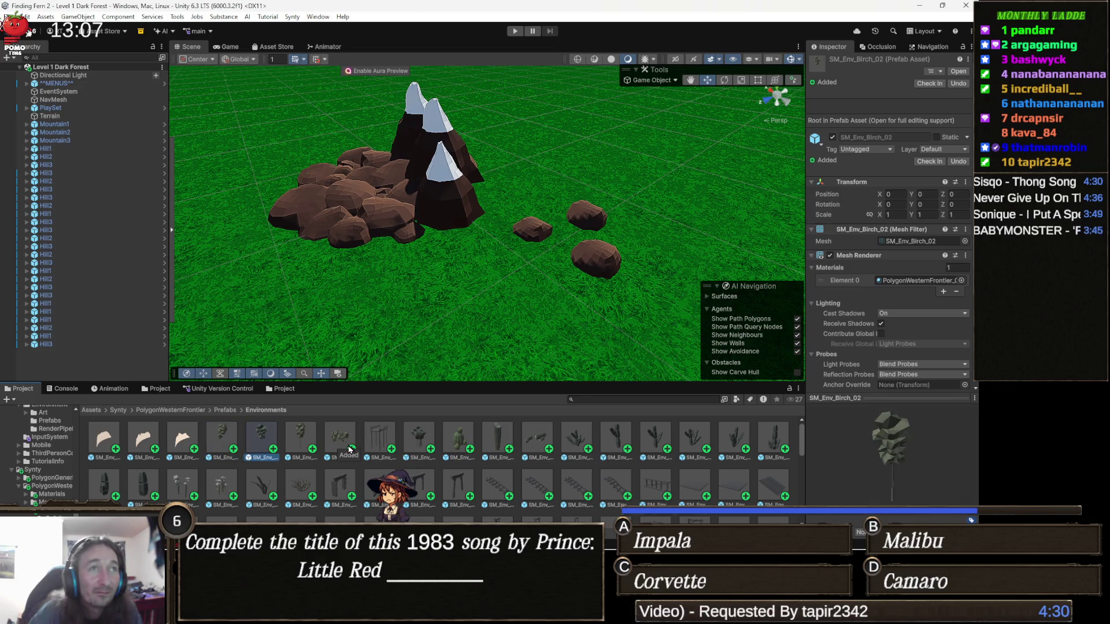
pyautogui.press('Left')
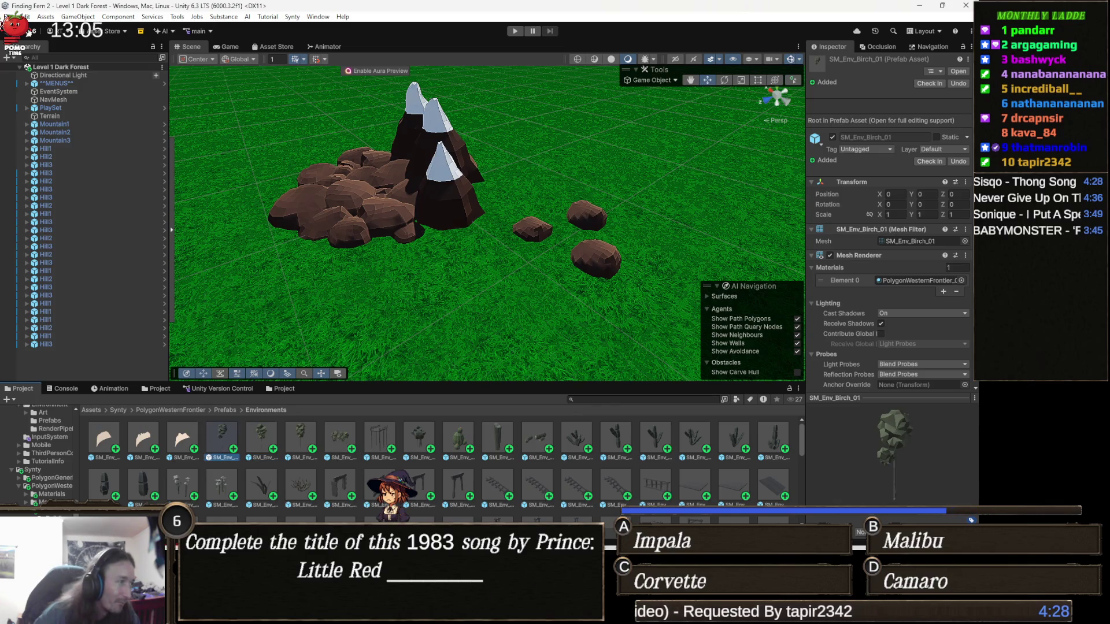
pyautogui.moveTo(221, 439)
pyautogui.mouseDown()
pyautogui.moveTo(529, 284)
pyautogui.moveTo(506, 286)
pyautogui.mouseUp()
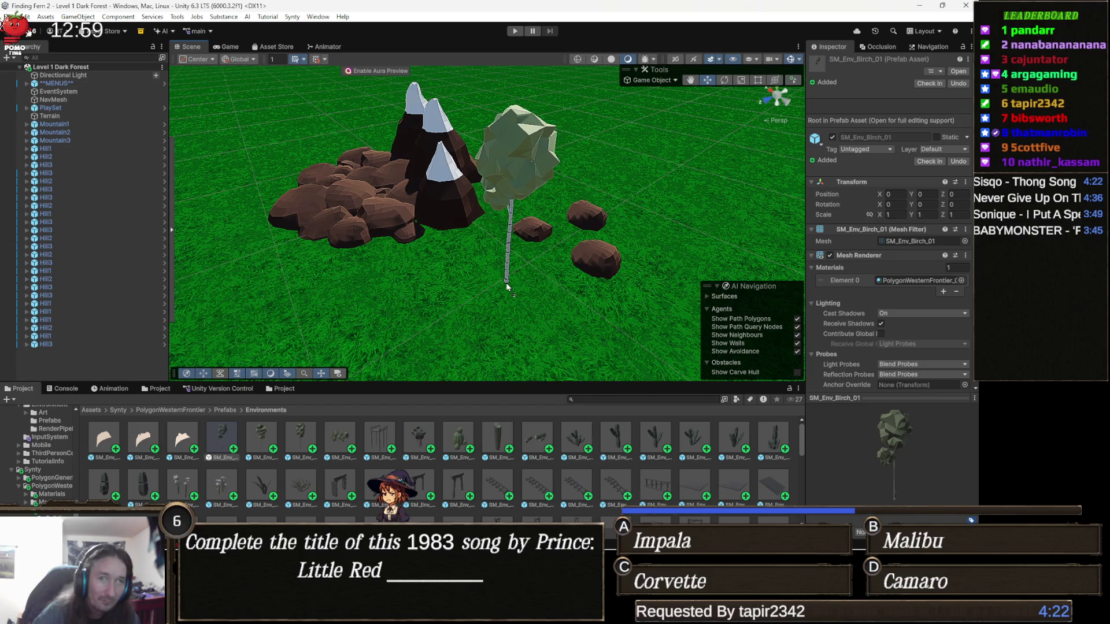
pyautogui.moveTo(506, 286); pyautogui.dragTo(506, 286)
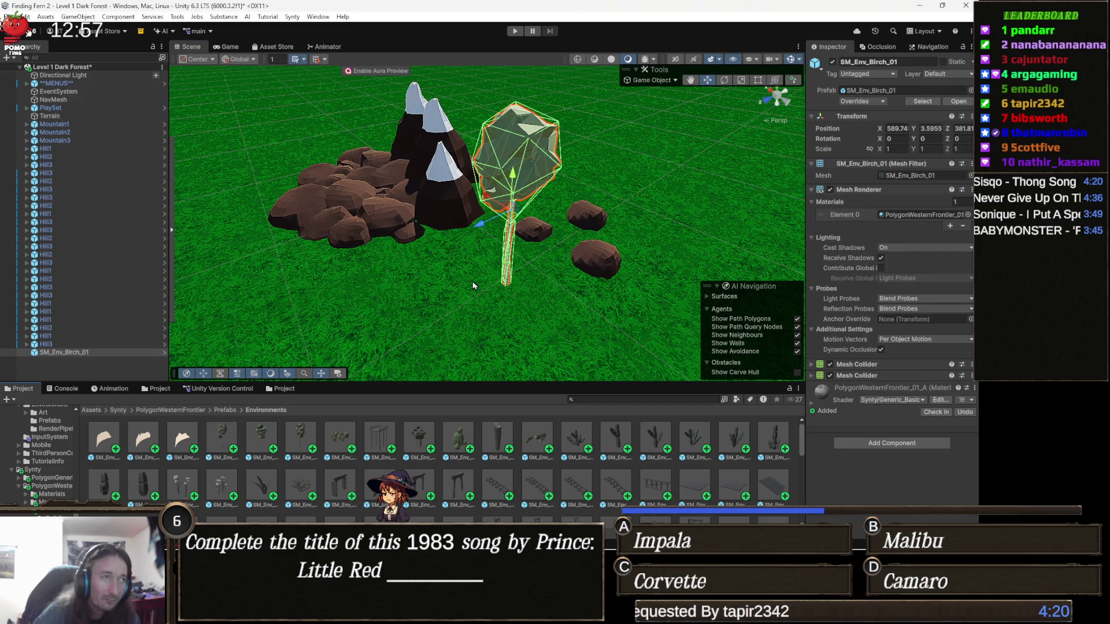
pyautogui.scroll(3, 381, 276)
pyautogui.moveTo(382, 276)
pyautogui.mouseDown()
pyautogui.moveTo(590, 324)
pyautogui.moveTo(471, 285)
pyautogui.moveTo(537, 351)
pyautogui.mouseUp()
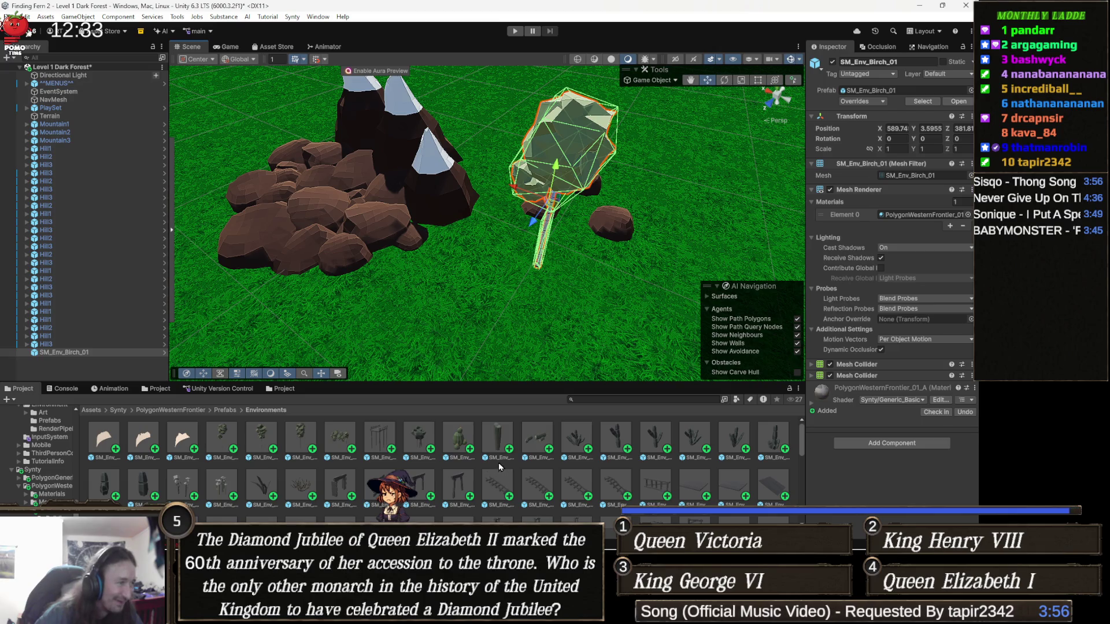
# - Try an SM_Env_Birch_Clump_01 in the scene, then delete both the clump and the birch tree
pyautogui.click(336, 443)
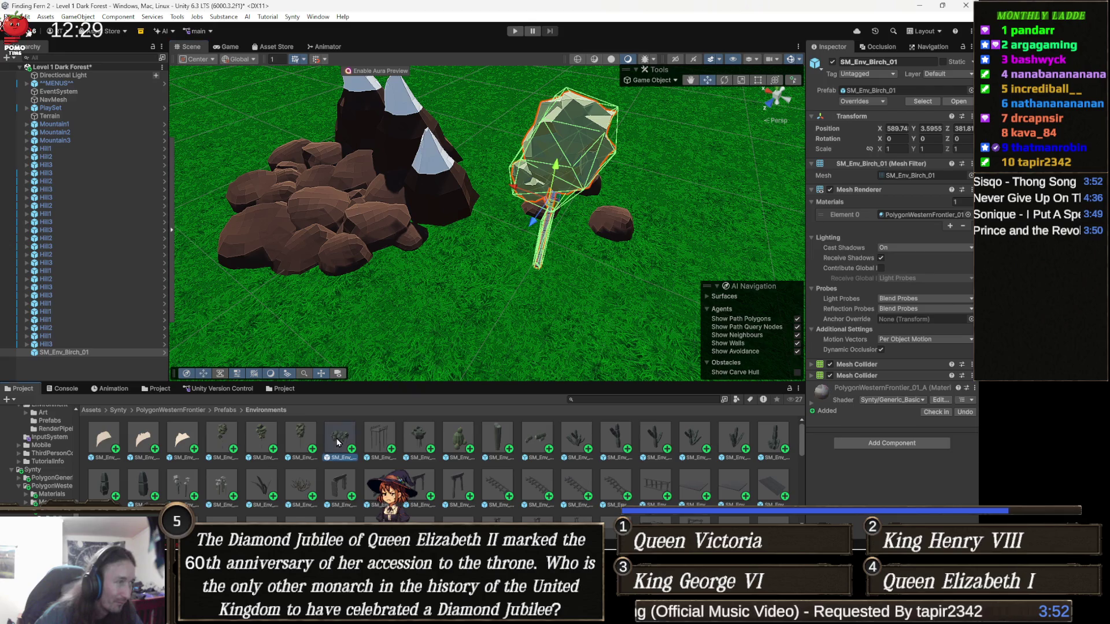
pyautogui.moveTo(336, 443); pyautogui.dragTo(717, 298)
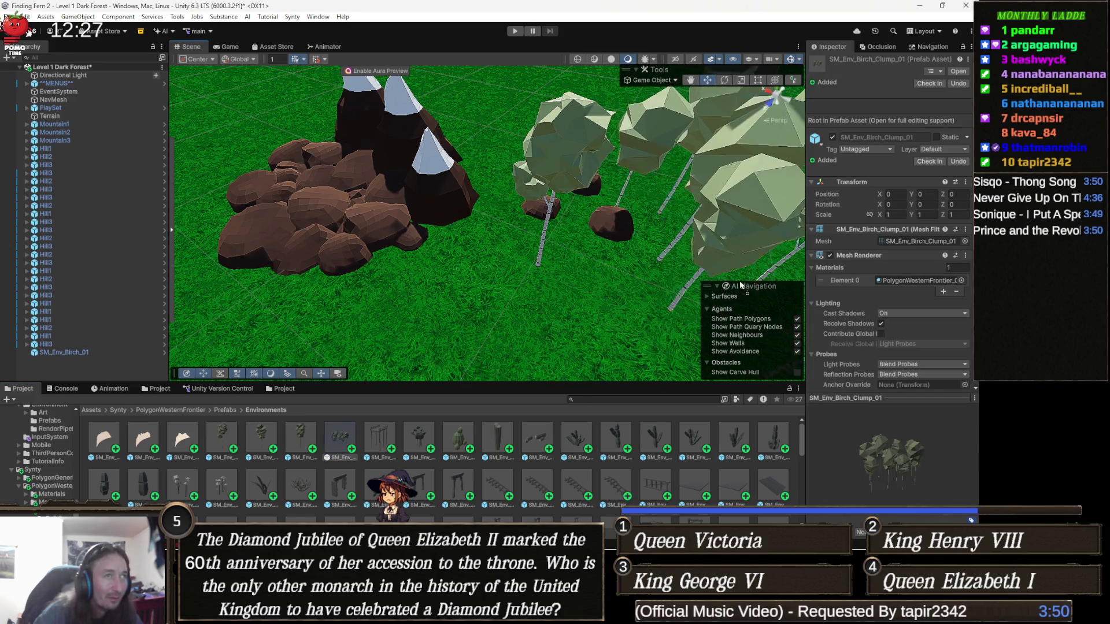
pyautogui.press('f')
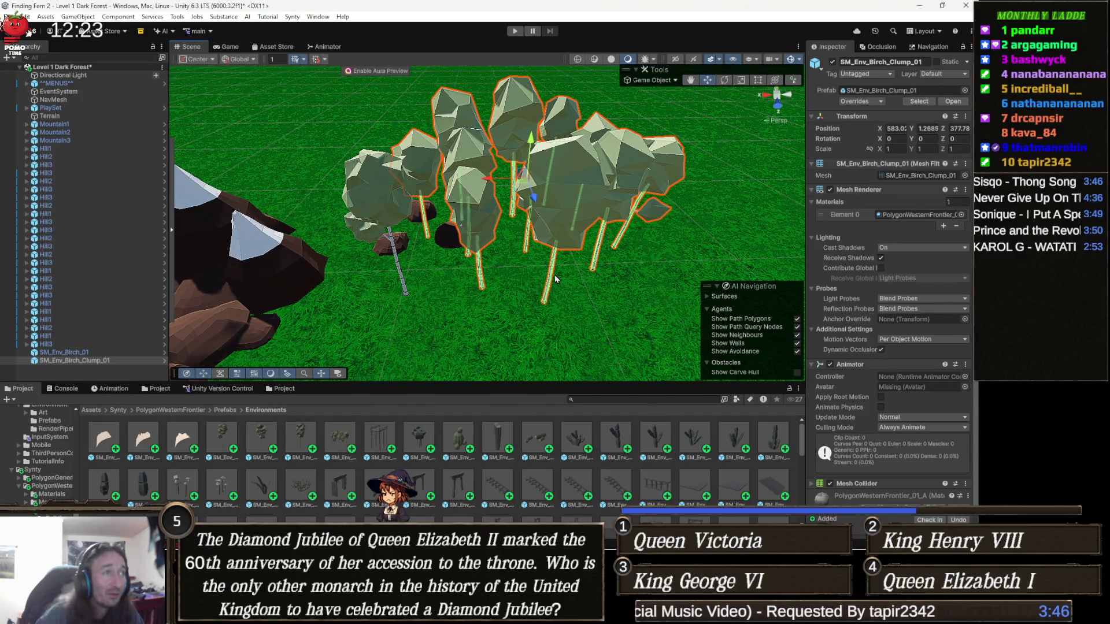
pyautogui.press('Delete')
pyautogui.click(409, 186)
pyautogui.press('Delete')
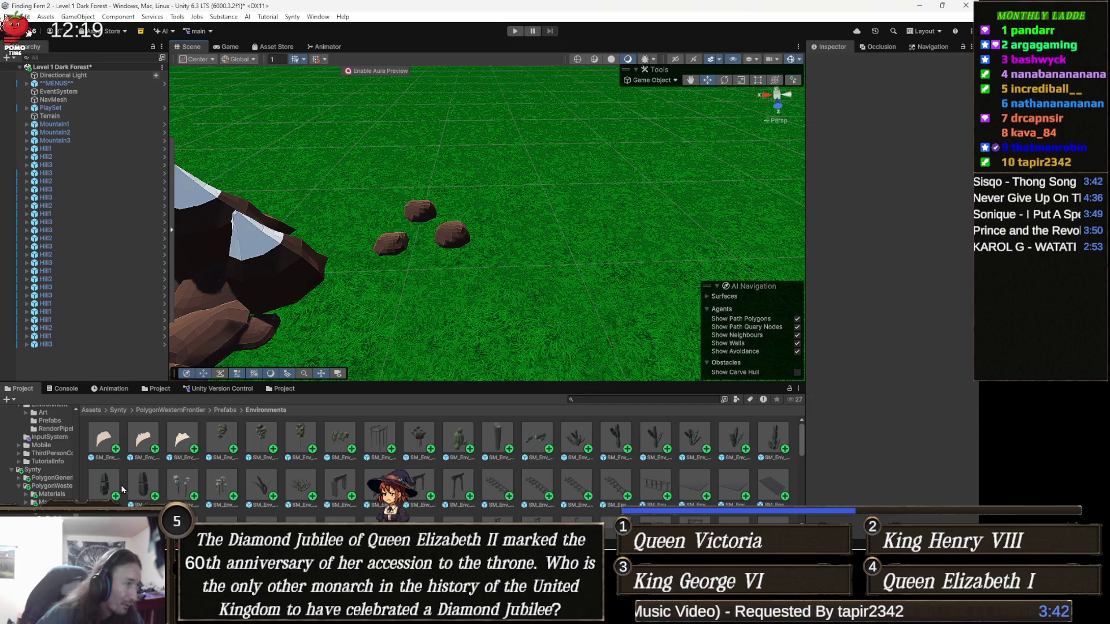
# - Search the project for 'clump' and filter results to the Prefab type, leaving three clump prefabs
pyautogui.click(596, 400)
pyautogui.write('cl')
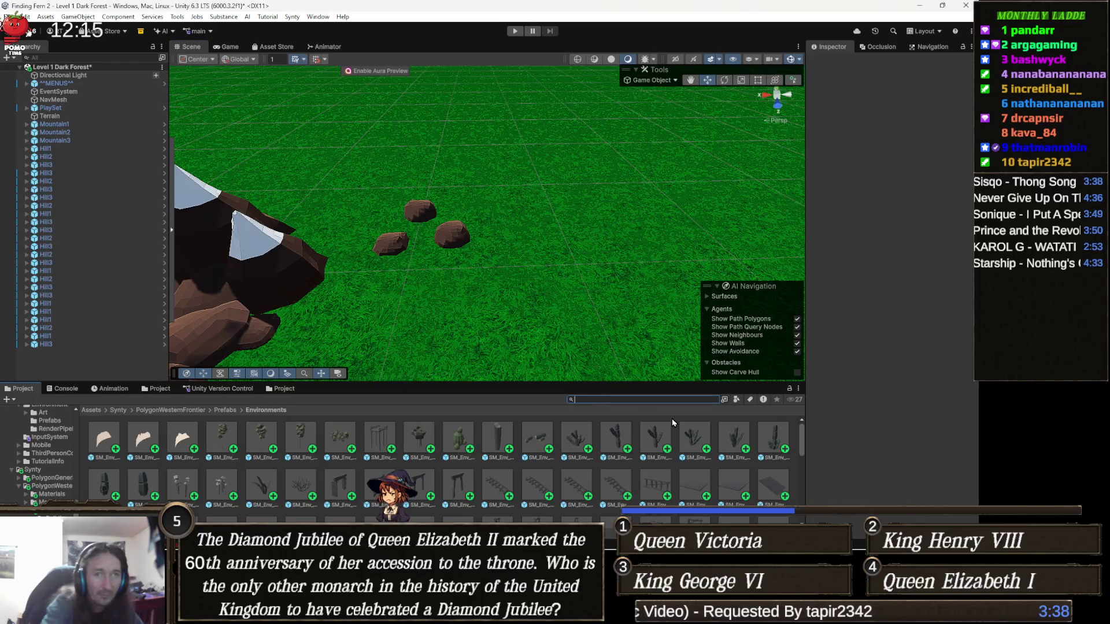
pyautogui.write('ump')
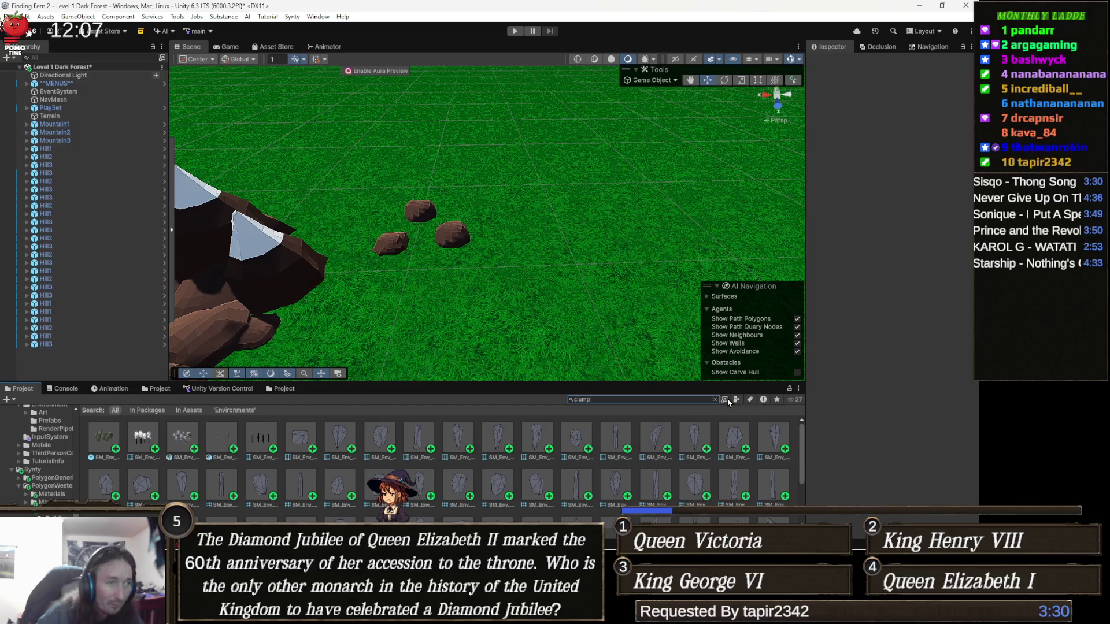
pyautogui.click(725, 400)
pyautogui.press('Escape')
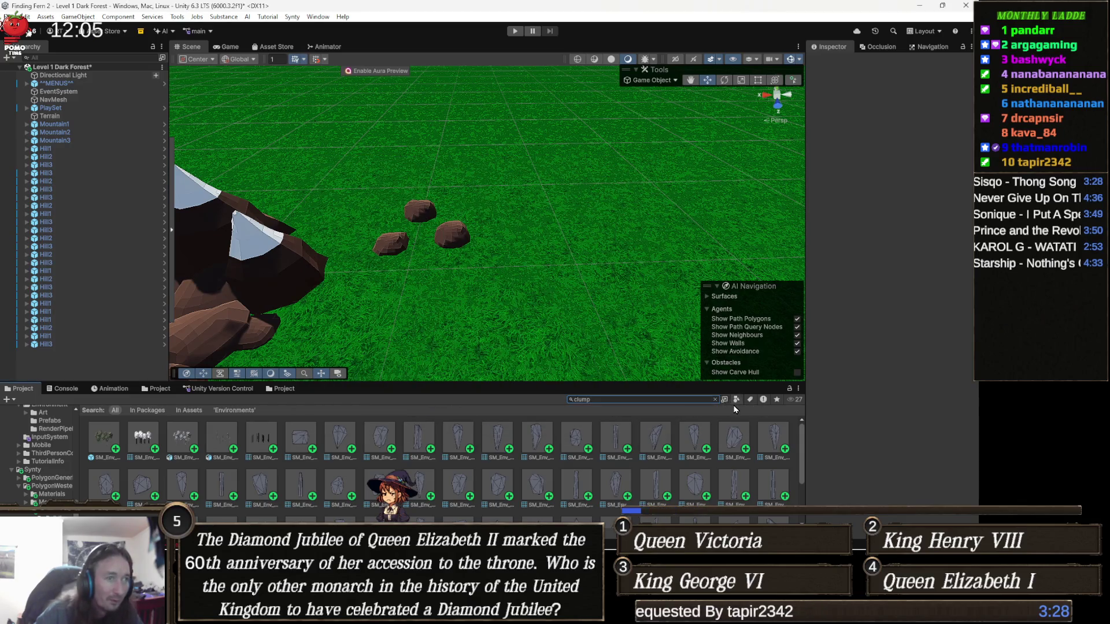
pyautogui.click(736, 400)
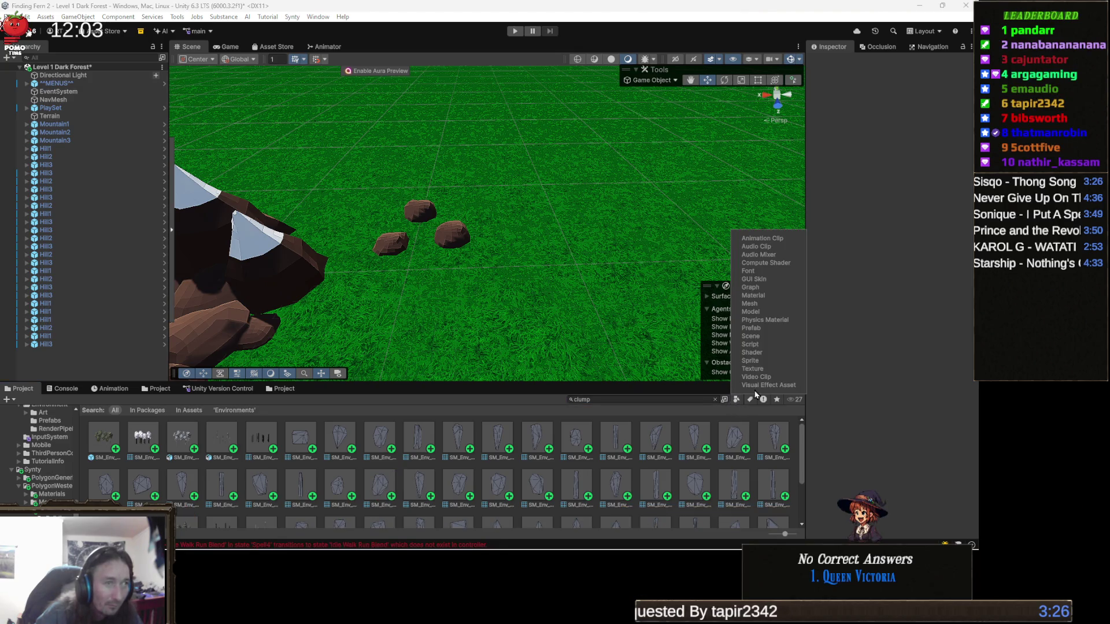
pyautogui.click(772, 328)
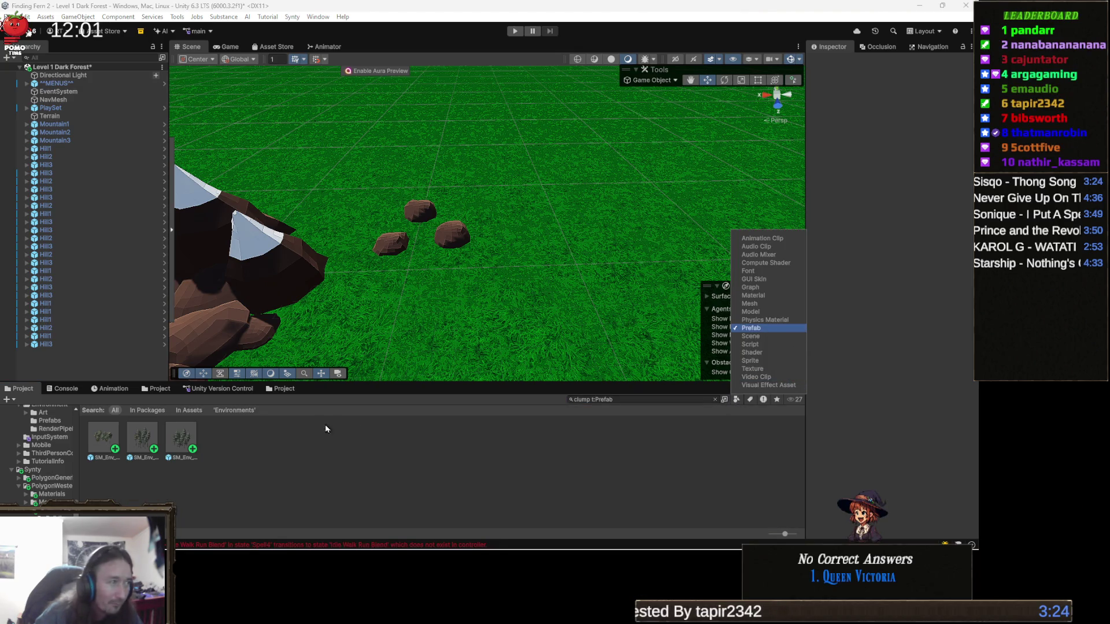
pyautogui.click(308, 427)
pyautogui.moveTo(176, 440)
pyautogui.mouseDown()
pyautogui.moveTo(574, 249)
pyautogui.moveTo(564, 252)
pyautogui.moveTo(568, 240)
pyautogui.mouseUp()
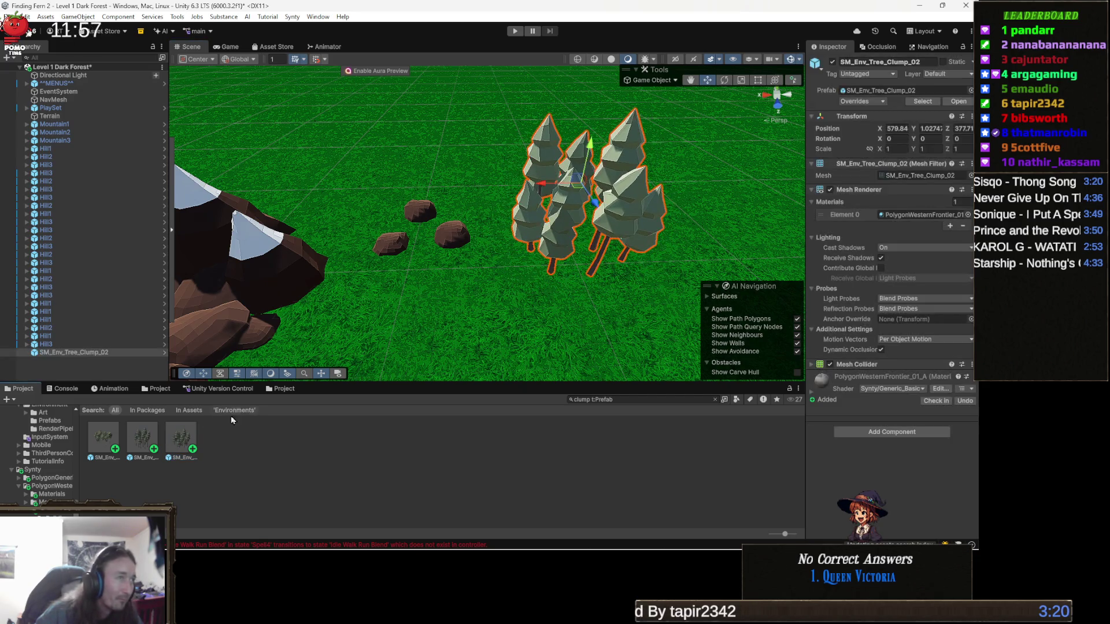
pyautogui.moveTo(141, 443)
pyautogui.mouseDown()
pyautogui.moveTo(446, 324)
pyautogui.moveTo(468, 296)
pyautogui.moveTo(460, 177)
pyautogui.mouseUp()
pyautogui.moveTo(105, 444)
pyautogui.mouseDown()
pyautogui.moveTo(742, 210)
pyautogui.moveTo(730, 221)
pyautogui.moveTo(543, 226)
pyautogui.moveTo(501, 271)
pyautogui.mouseUp()
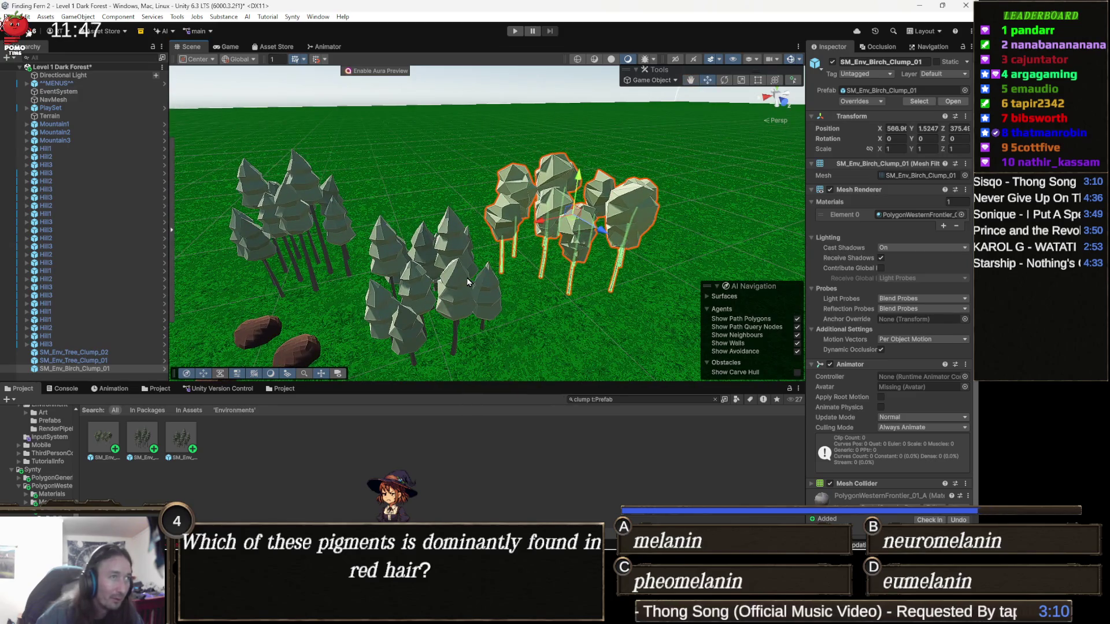
pyautogui.press('Delete')
pyautogui.click(510, 219)
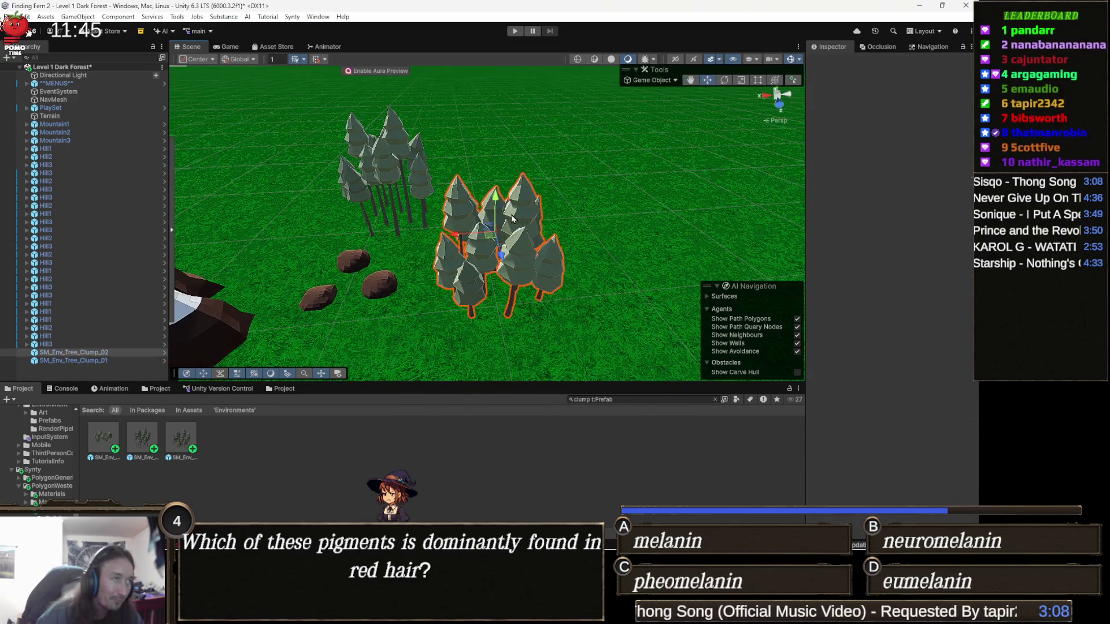
pyautogui.press('Delete')
pyautogui.click(386, 151)
pyautogui.press('Delete')
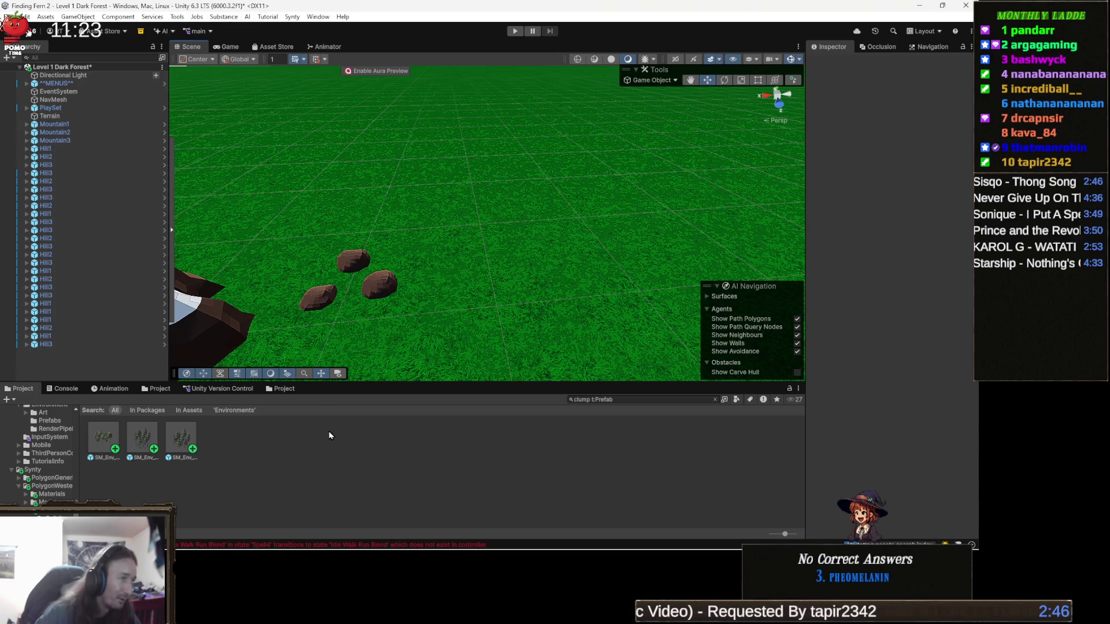
pyautogui.moveTo(328, 548)
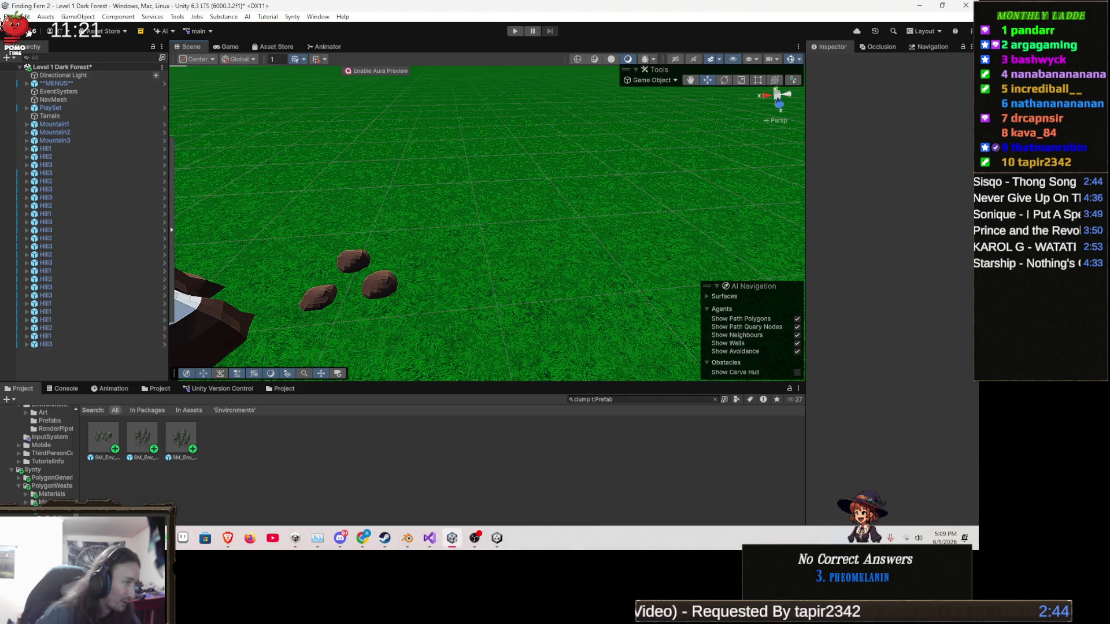
# - Open WorldMap_1.png from the Downloads folder and maximize the image viewer
pyautogui.moveTo(160, 539)
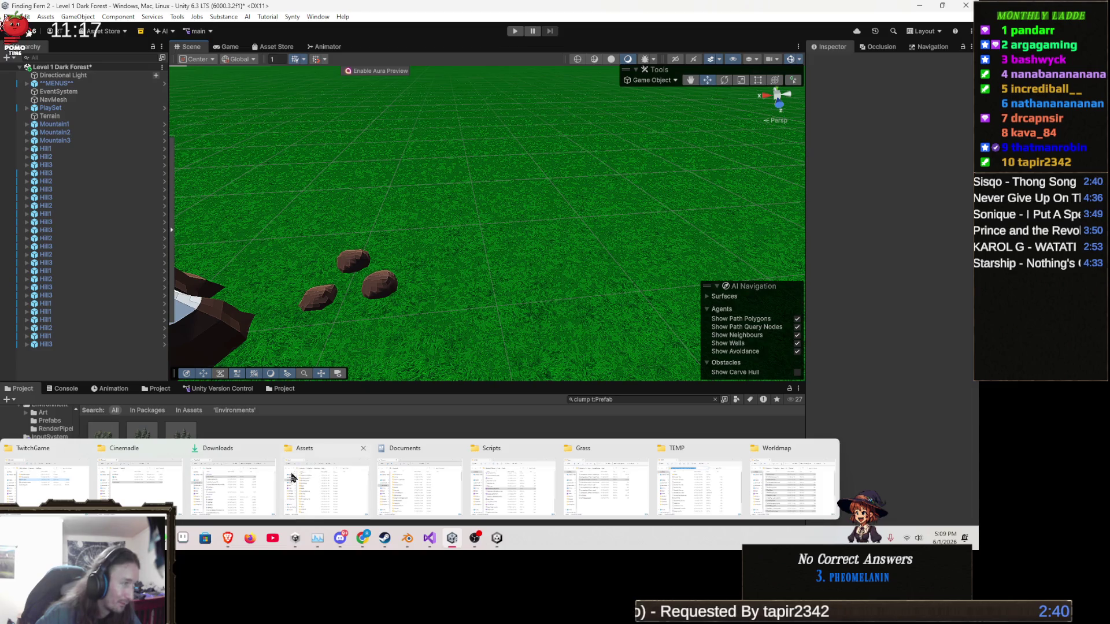
pyautogui.click(203, 492)
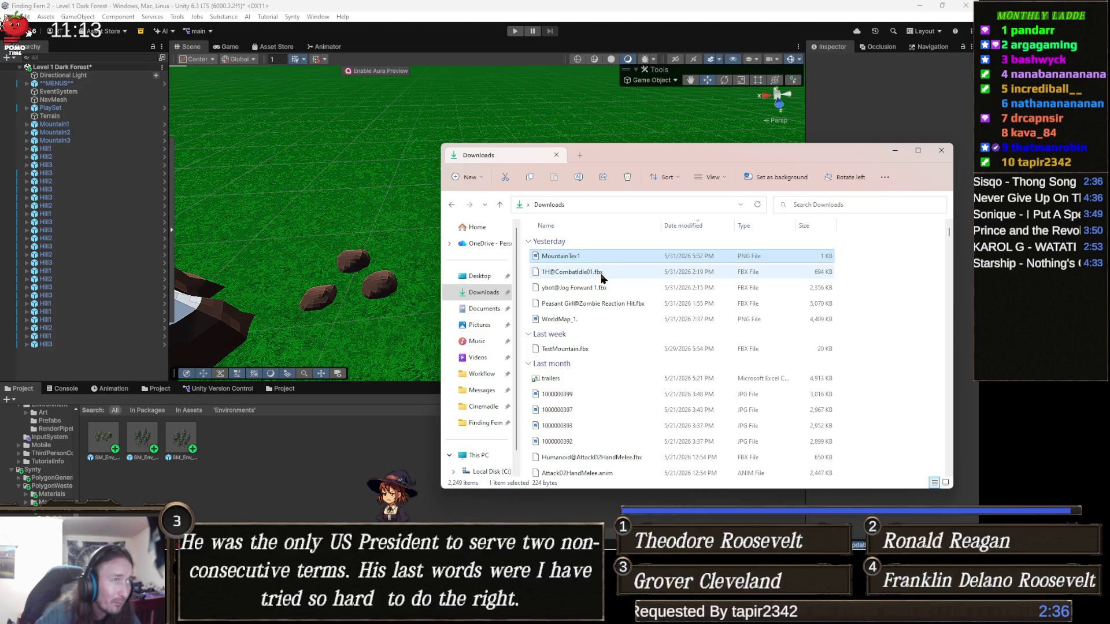
pyautogui.click(575, 321)
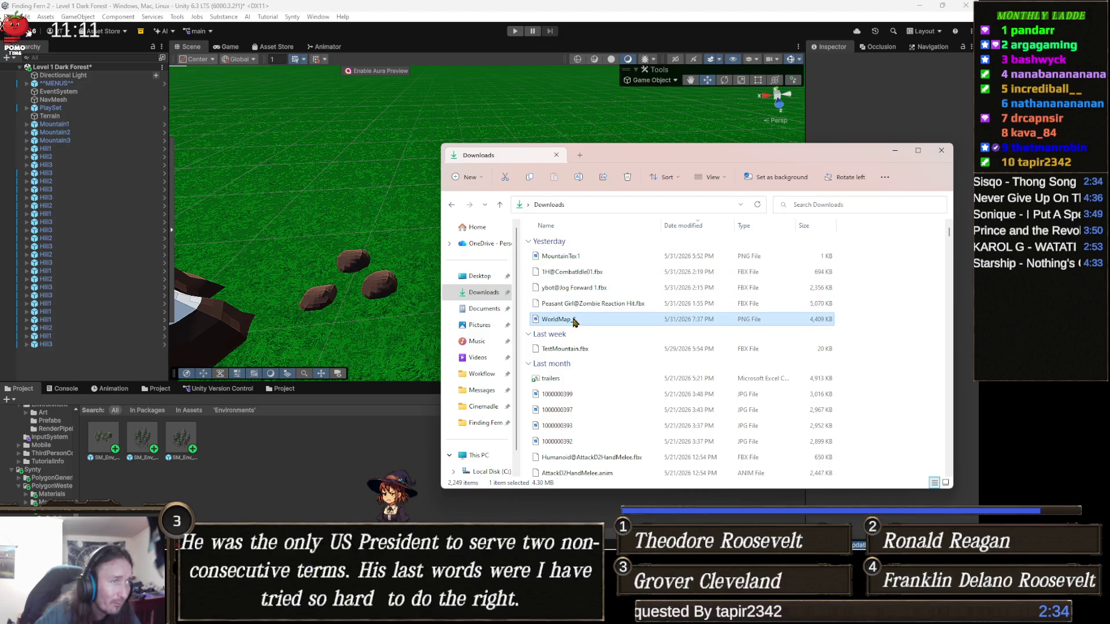
pyautogui.doubleClick(574, 319)
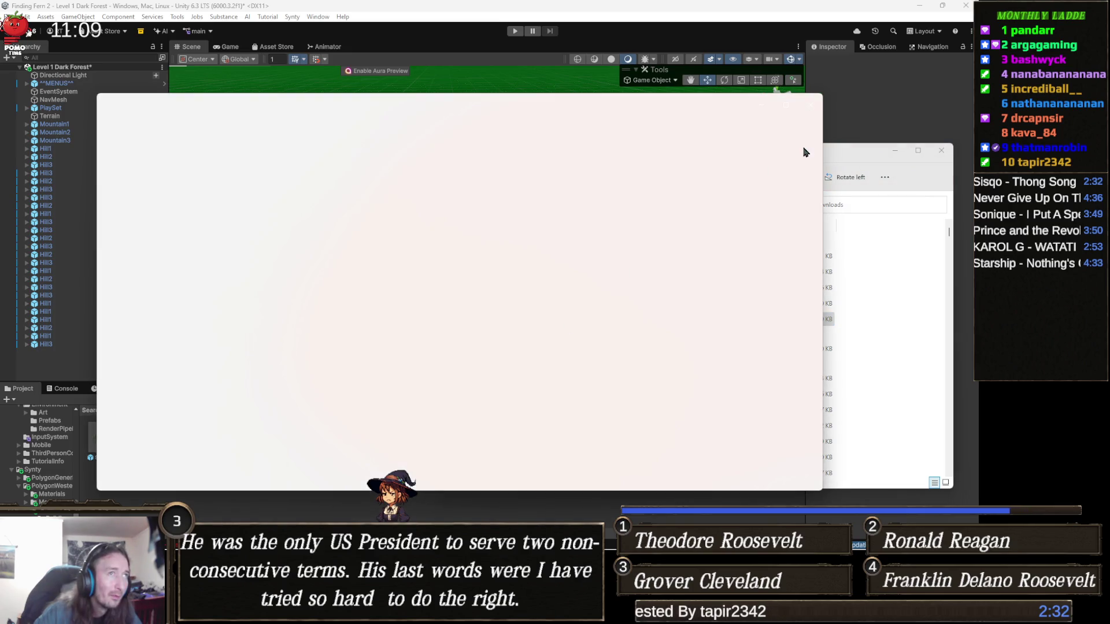
pyautogui.click(787, 106)
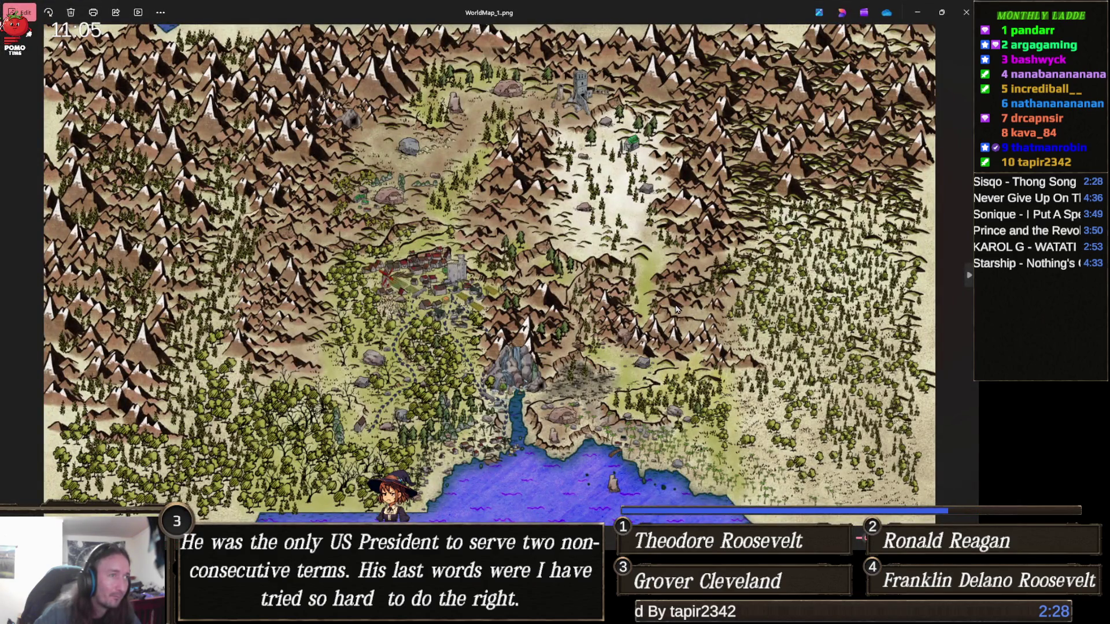
# - Zoom into the map and pan over the waterfall, eastern coastline and western forests
pyautogui.scroll(5, 676, 309)
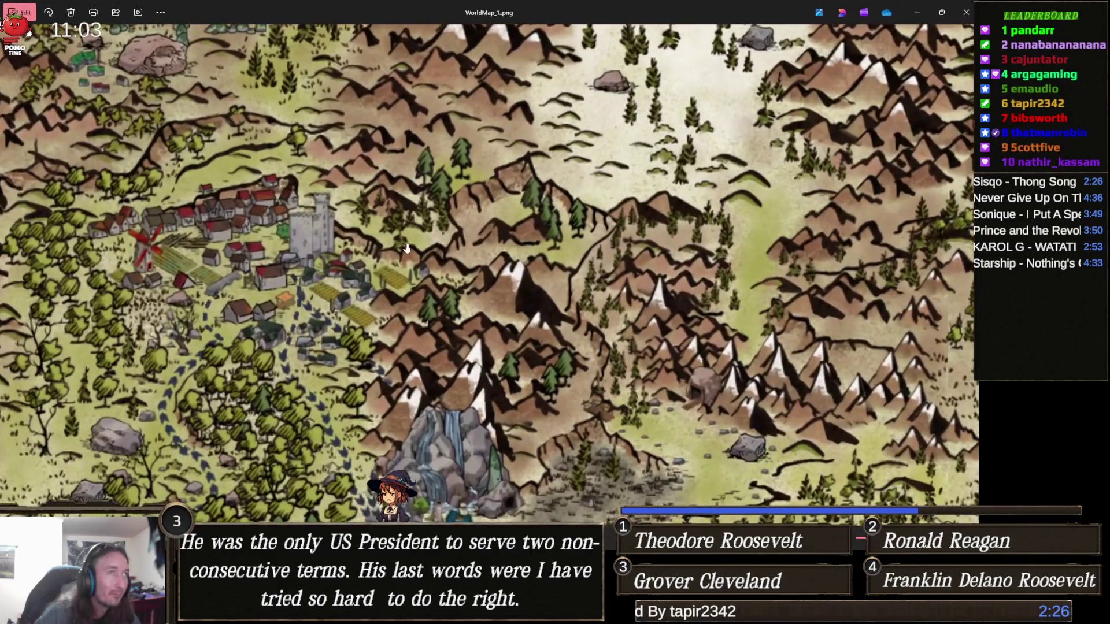
pyautogui.moveTo(407, 249)
pyautogui.mouseDown()
pyautogui.moveTo(434, 323)
pyautogui.moveTo(501, 360)
pyautogui.moveTo(509, 383)
pyautogui.mouseUp()
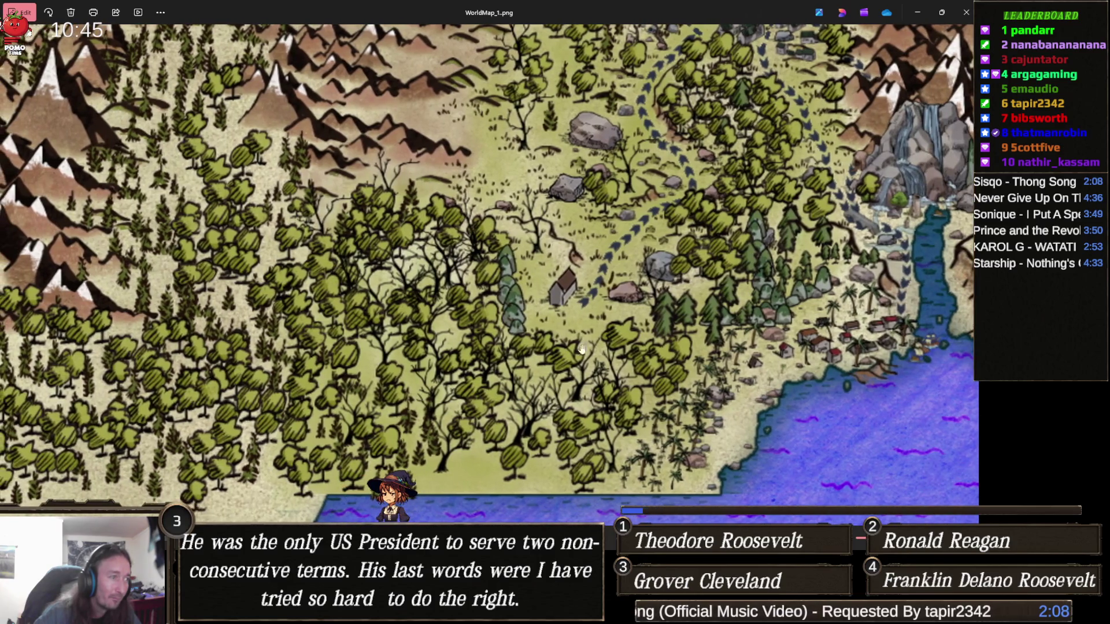
pyautogui.moveTo(602, 371); pyautogui.dragTo(517, 362)
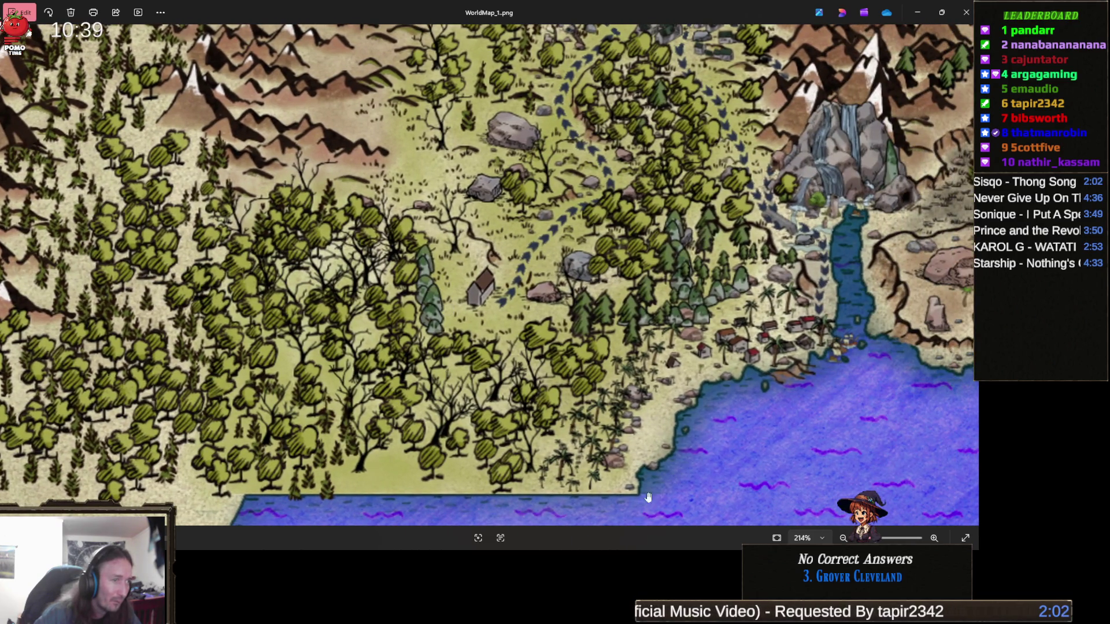
pyautogui.moveTo(648, 497); pyautogui.dragTo(434, 494)
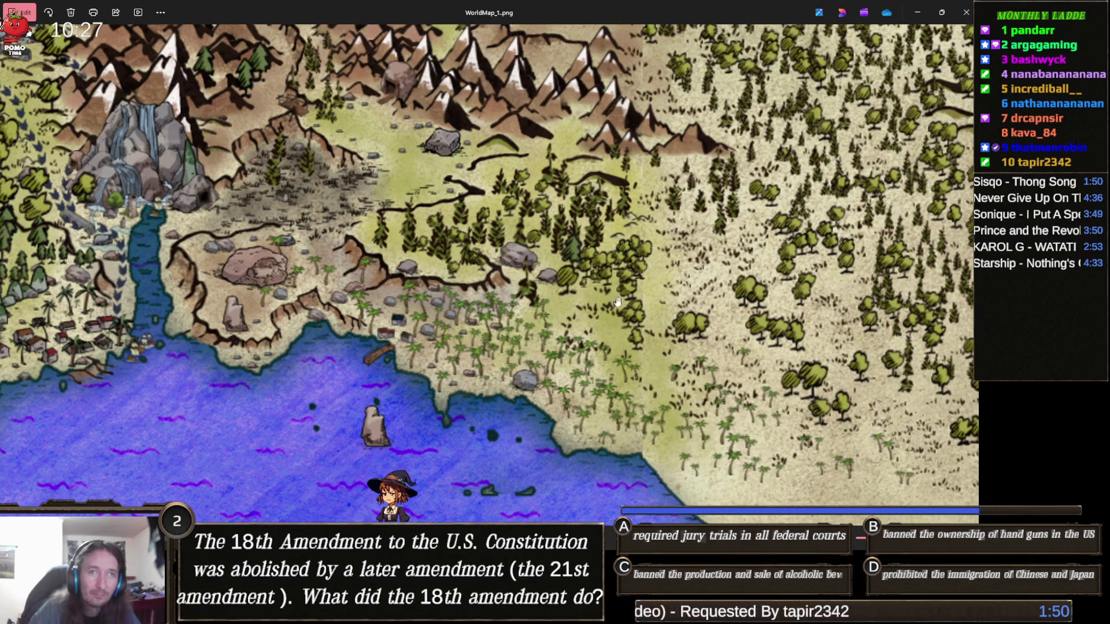
pyautogui.moveTo(694, 293); pyautogui.dragTo(635, 296)
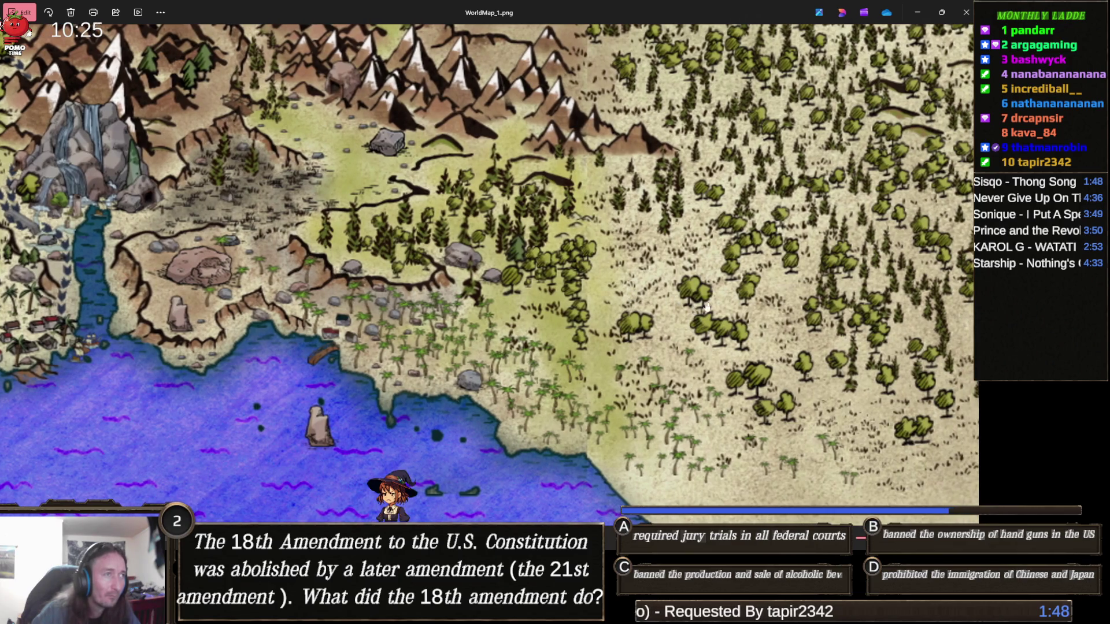
pyautogui.moveTo(728, 321)
pyautogui.mouseDown()
pyautogui.moveTo(556, 299)
pyautogui.moveTo(616, 296)
pyautogui.moveTo(660, 331)
pyautogui.moveTo(730, 314)
pyautogui.mouseUp()
pyautogui.moveTo(590, 316); pyautogui.dragTo(641, 315)
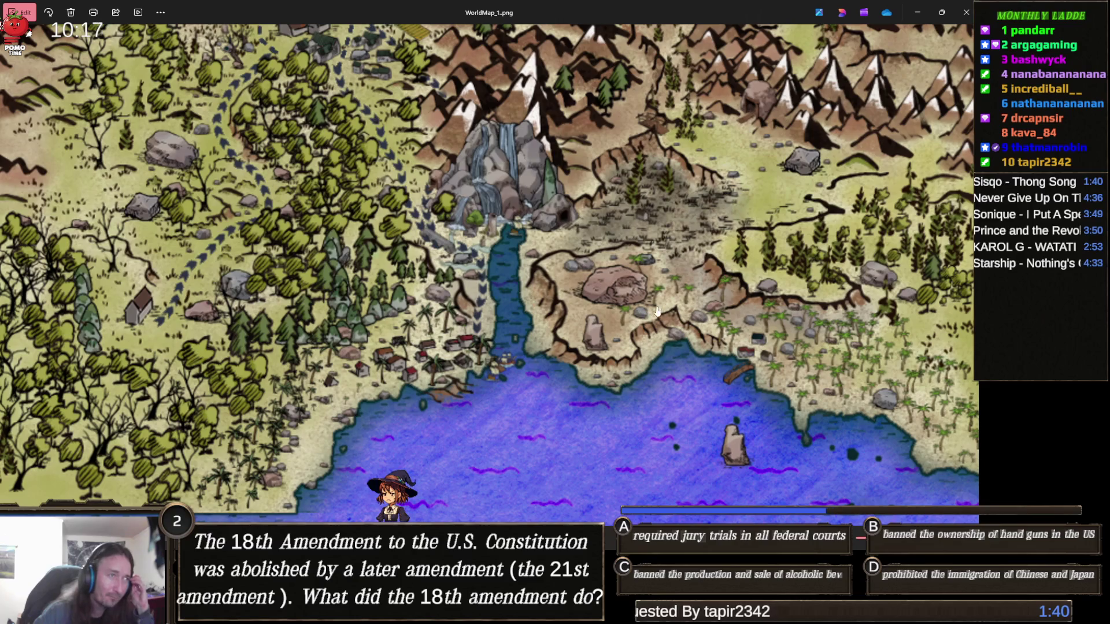
pyautogui.moveTo(537, 305); pyautogui.dragTo(614, 319)
pyautogui.moveTo(536, 319); pyautogui.dragTo(709, 340)
pyautogui.moveTo(383, 319)
pyautogui.mouseDown()
pyautogui.moveTo(530, 322)
pyautogui.moveTo(640, 341)
pyautogui.mouseUp()
# - Pan north over the village, castle and surrounding mountains, then center the village
pyautogui.moveTo(521, 335); pyautogui.dragTo(539, 392)
pyautogui.moveTo(464, 273)
pyautogui.mouseDown()
pyautogui.moveTo(464, 342)
pyautogui.moveTo(447, 321)
pyautogui.moveTo(312, 347)
pyautogui.moveTo(113, 297)
pyautogui.moveTo(565, 141)
pyautogui.mouseUp()
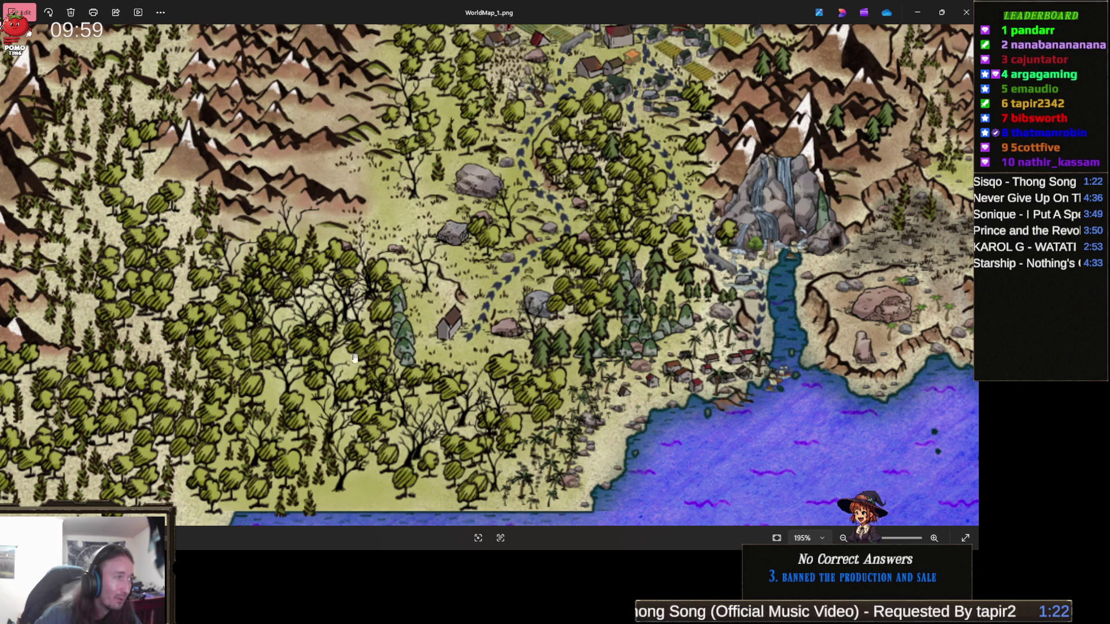
pyautogui.moveTo(397, 296)
pyautogui.mouseDown()
pyautogui.moveTo(405, 352)
pyautogui.moveTo(261, 405)
pyautogui.moveTo(272, 373)
pyautogui.mouseUp()
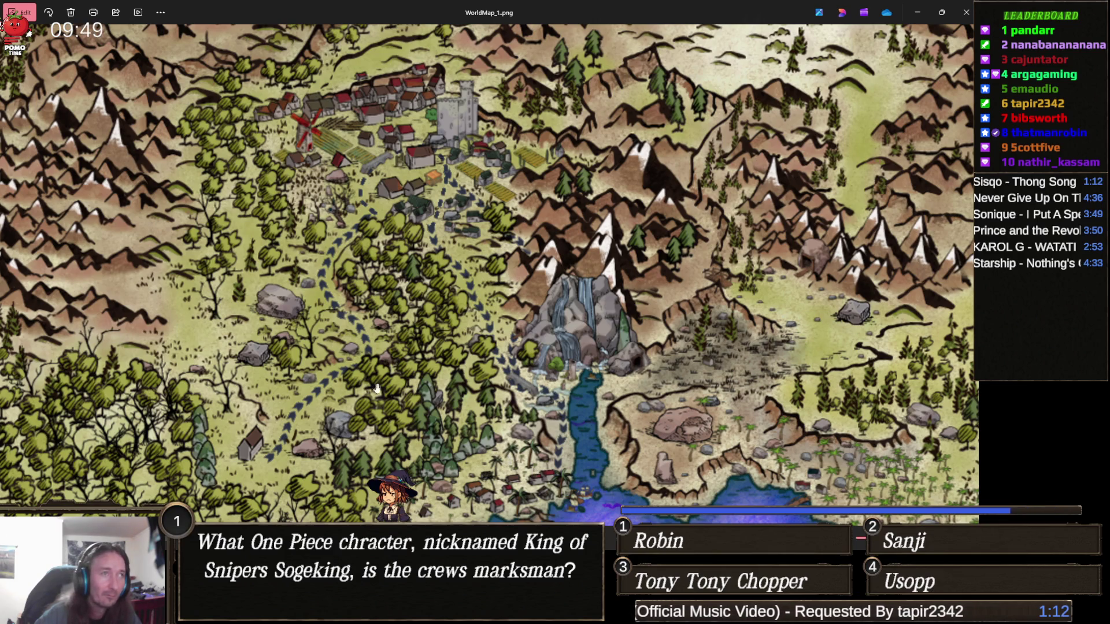
pyautogui.moveTo(571, 281)
pyautogui.mouseDown()
pyautogui.moveTo(342, 296)
pyautogui.moveTo(461, 368)
pyautogui.moveTo(431, 393)
pyautogui.mouseUp()
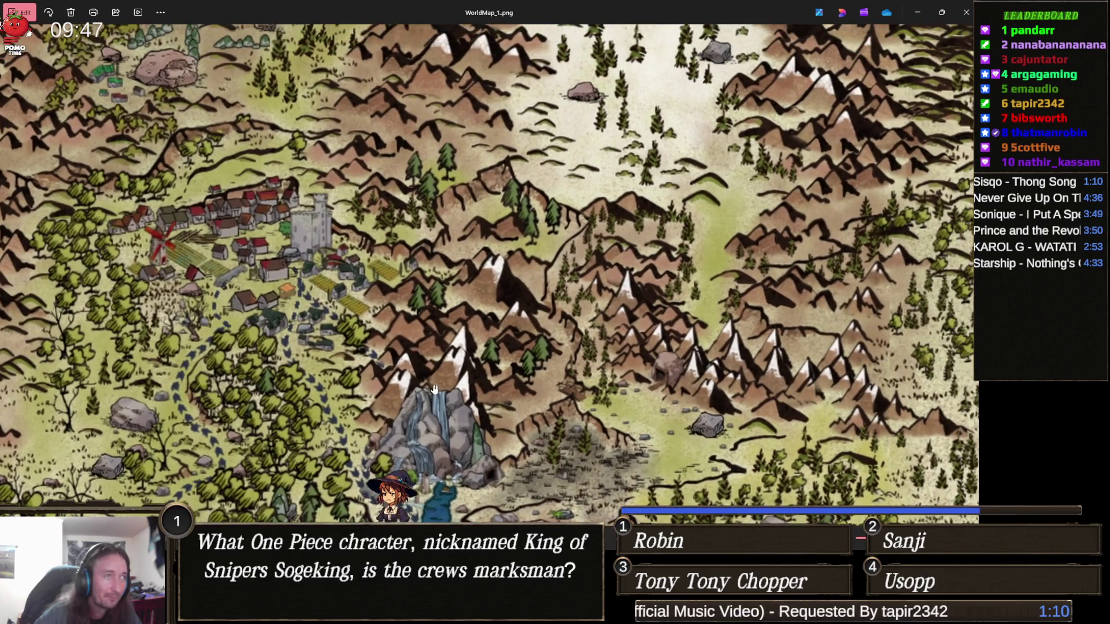
pyautogui.moveTo(400, 345)
pyautogui.mouseDown()
pyautogui.moveTo(425, 386)
pyautogui.moveTo(445, 384)
pyautogui.moveTo(493, 426)
pyautogui.mouseUp()
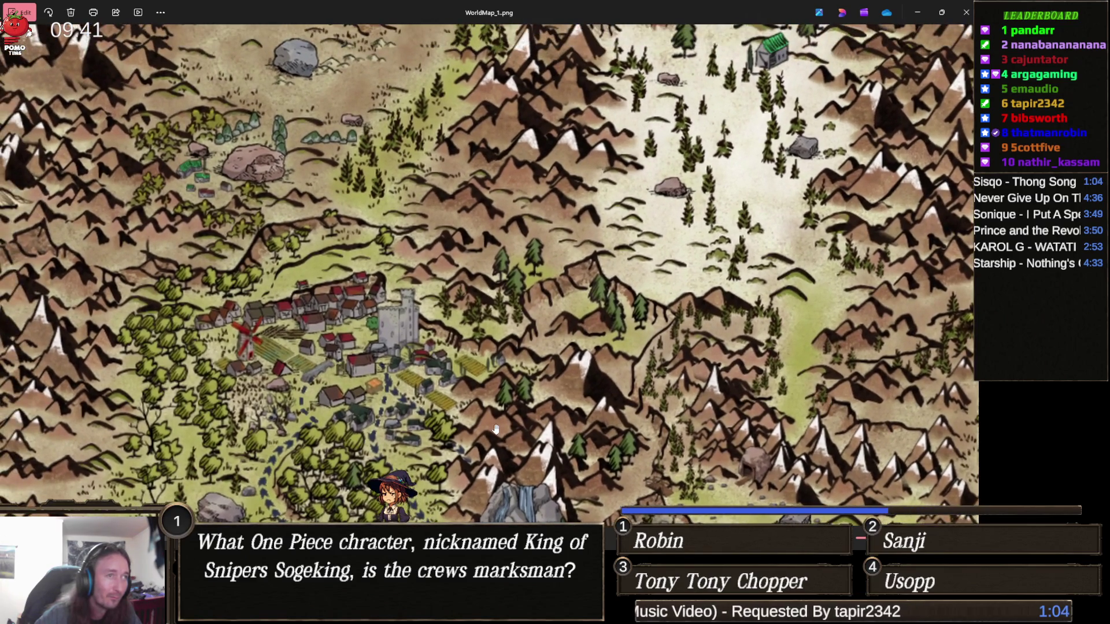
pyautogui.moveTo(403, 406); pyautogui.dragTo(489, 399)
pyautogui.moveTo(407, 381); pyautogui.dragTo(455, 420)
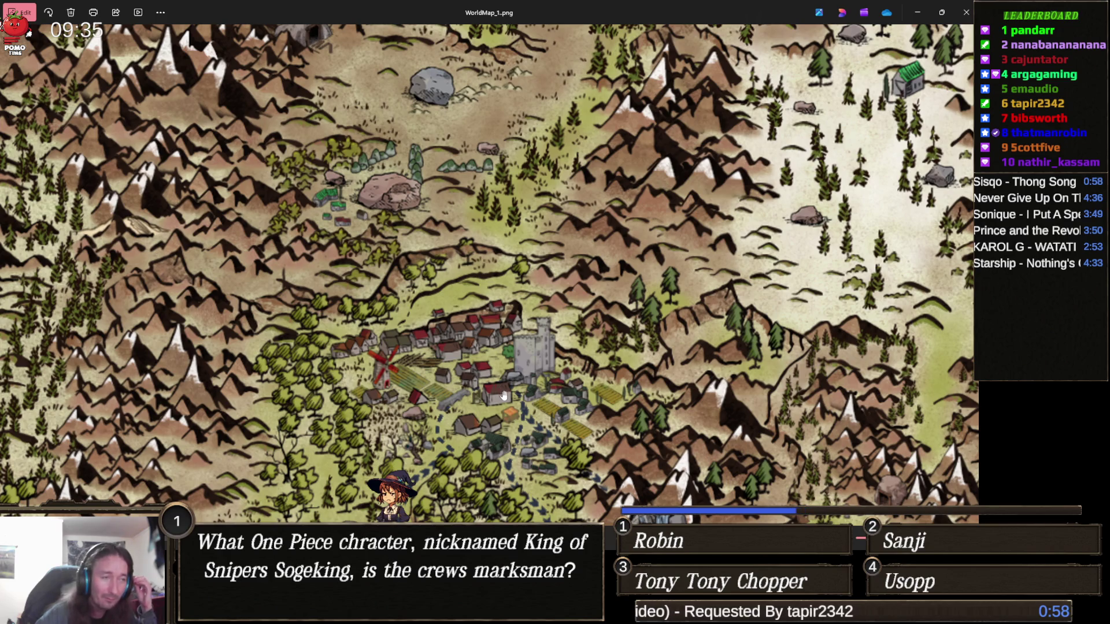
pyautogui.moveTo(451, 297); pyautogui.dragTo(489, 347)
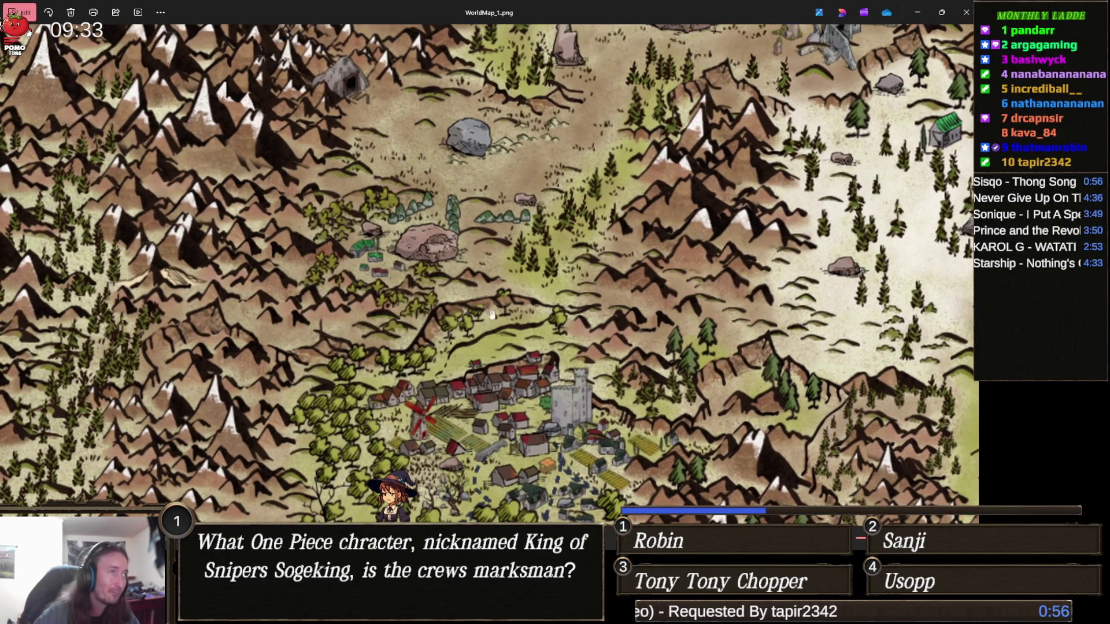
pyautogui.moveTo(513, 272)
pyautogui.mouseDown()
pyautogui.moveTo(528, 305)
pyautogui.moveTo(487, 307)
pyautogui.moveTo(453, 337)
pyautogui.moveTo(492, 315)
pyautogui.moveTo(441, 345)
pyautogui.moveTo(445, 306)
pyautogui.mouseUp()
pyautogui.moveTo(324, 428); pyautogui.dragTo(475, 268)
pyautogui.moveTo(343, 377); pyautogui.dragTo(399, 307)
pyautogui.moveTo(391, 402); pyautogui.dragTo(427, 363)
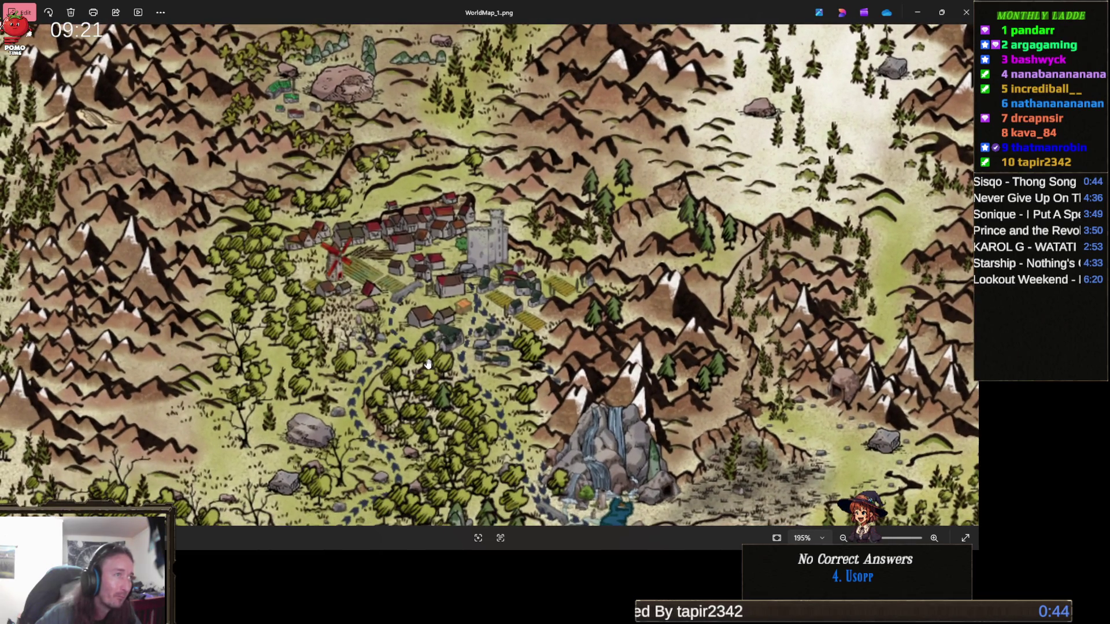
# - Zoom in on the village to see the windmill, zoom back out and minimize Photos
pyautogui.scroll(5, 416, 321)
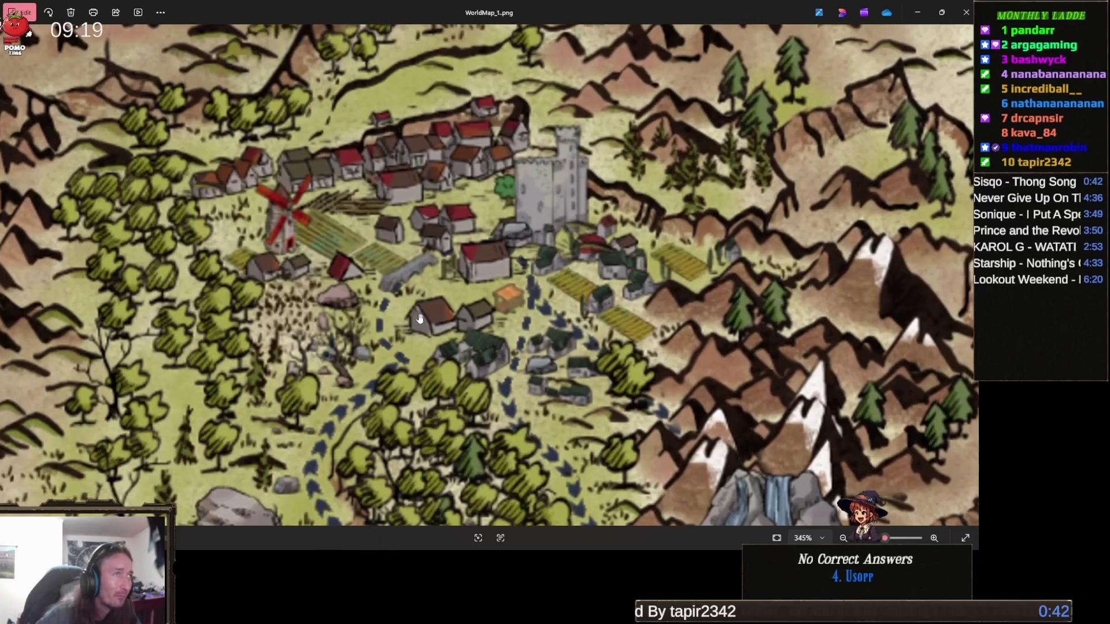
pyautogui.scroll(1, 428, 321)
pyautogui.scroll(1, 473, 331)
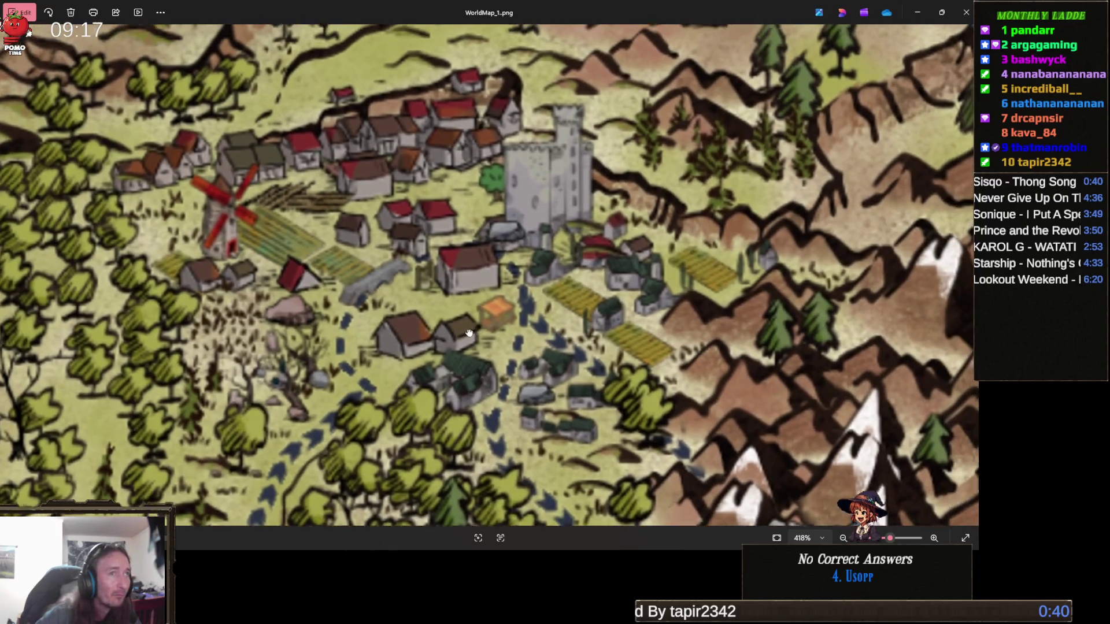
pyautogui.moveTo(473, 332); pyautogui.dragTo(445, 342)
pyautogui.moveTo(293, 345); pyautogui.dragTo(442, 335)
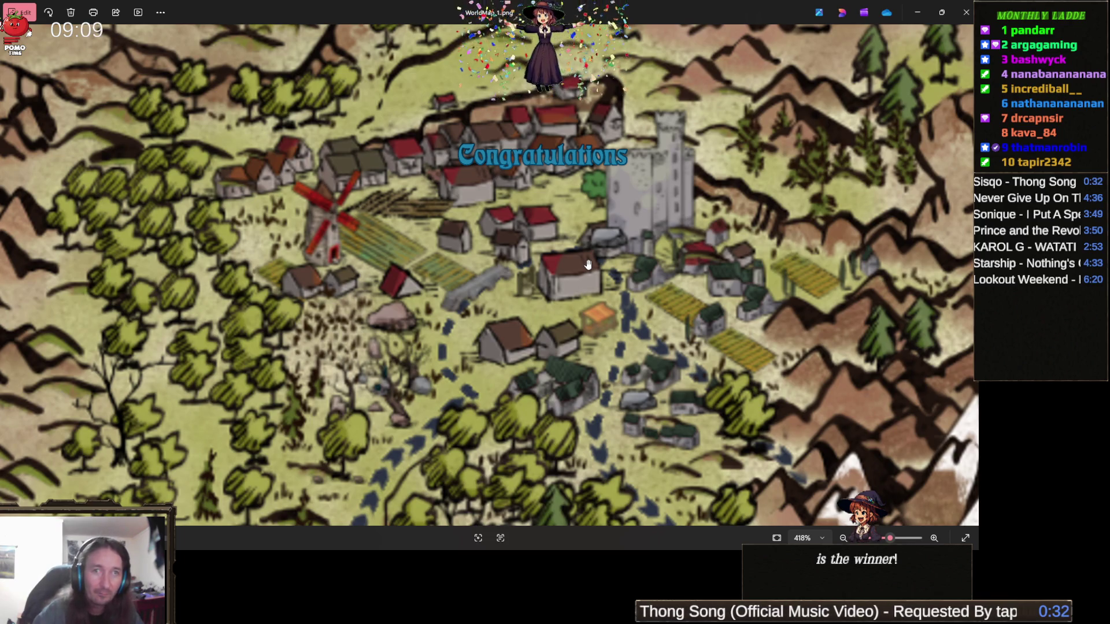
pyautogui.scroll(-1, 588, 264)
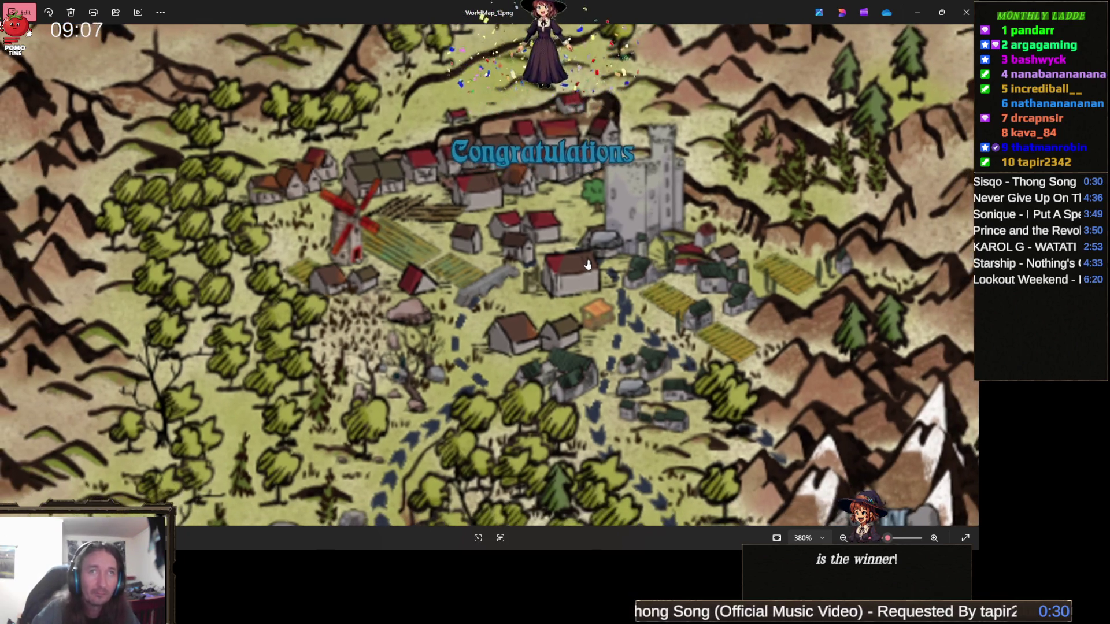
pyautogui.scroll(-10, 588, 264)
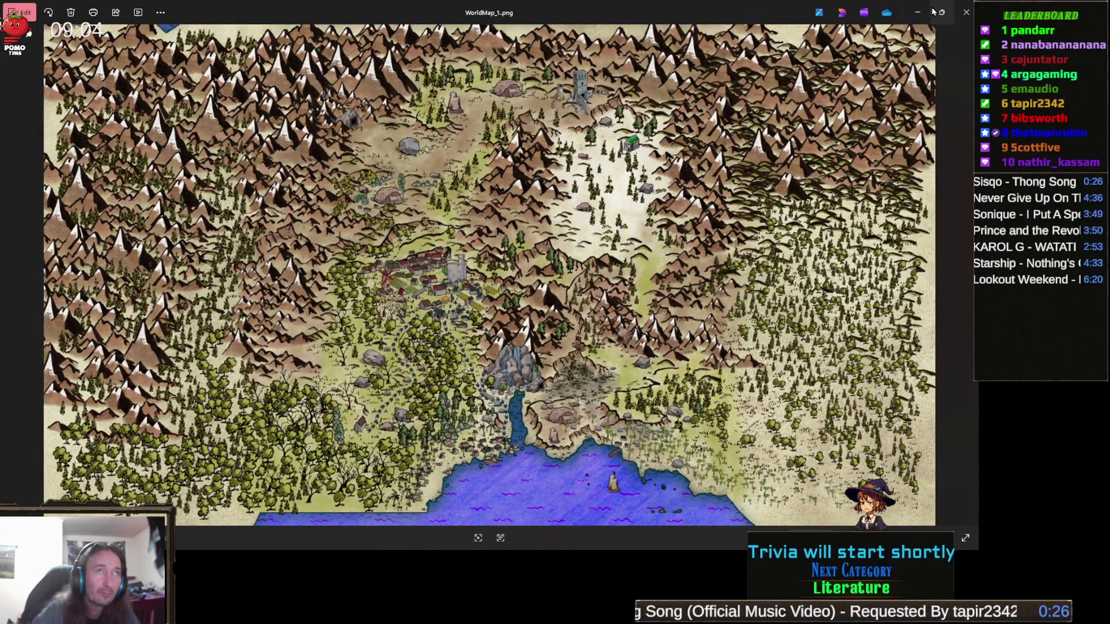
pyautogui.click(918, 13)
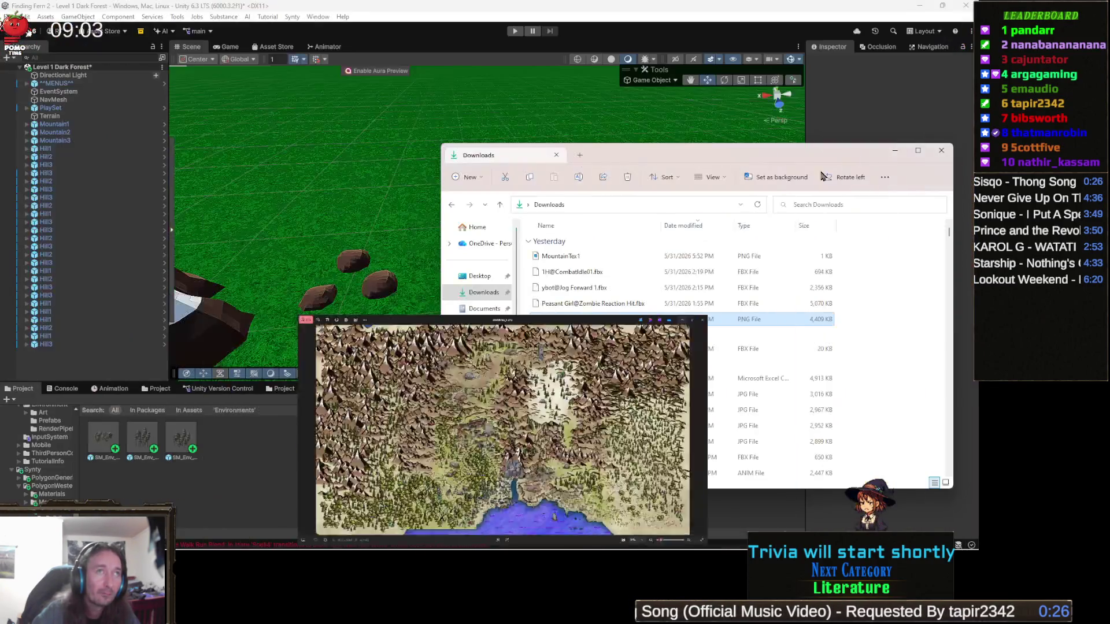
# - Bring Unity forward and launch Tools > Painting > Object Painter
pyautogui.click(393, 394)
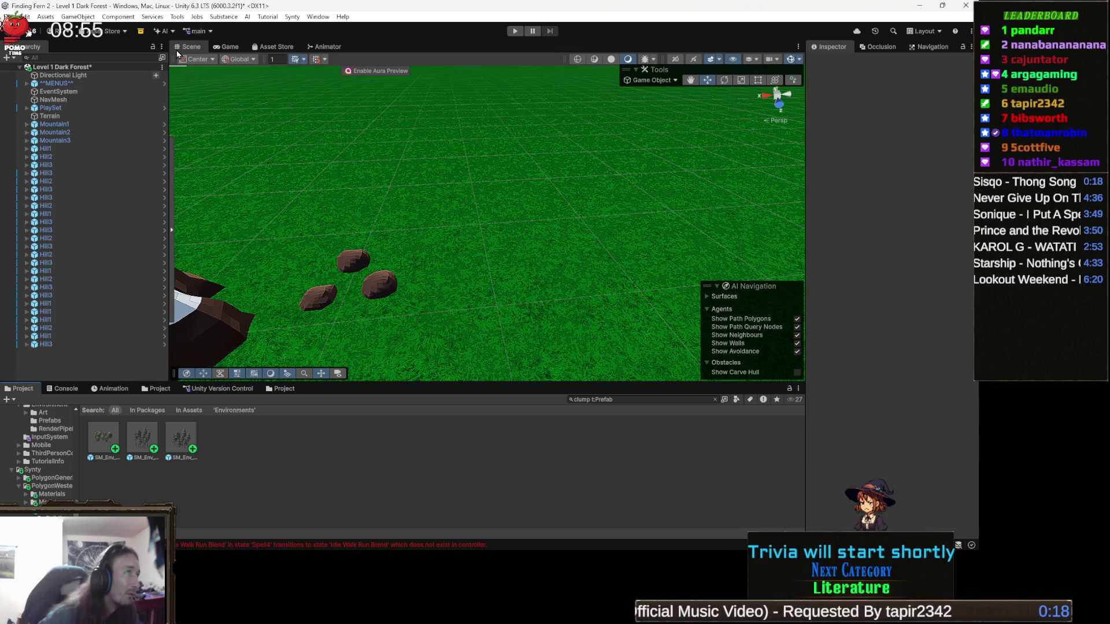
pyautogui.click(178, 16)
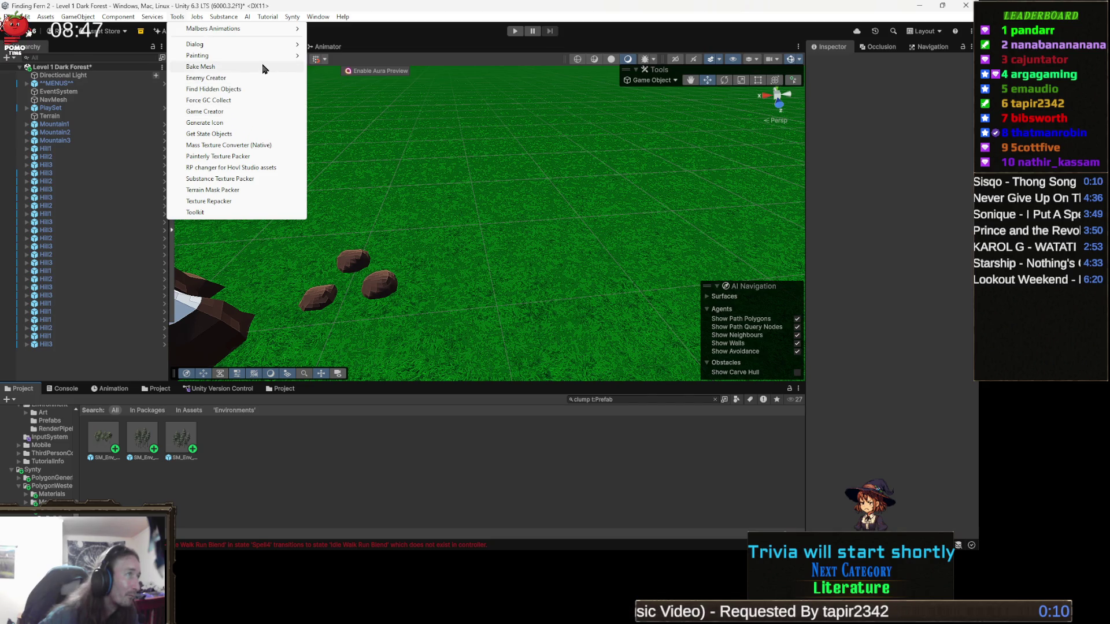
pyautogui.moveTo(231, 55)
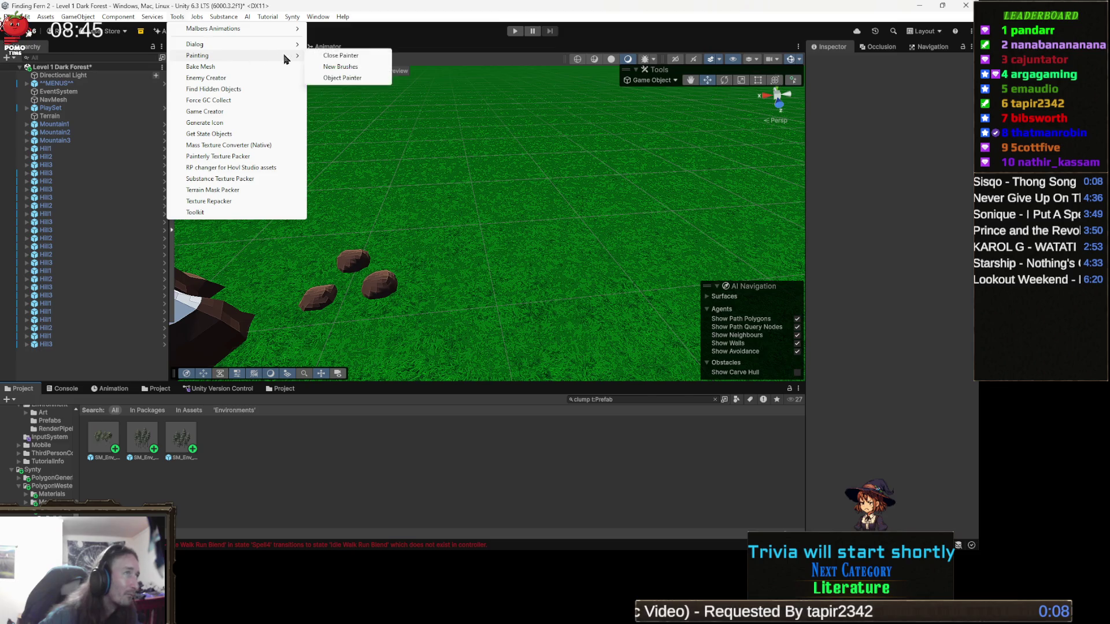
pyautogui.click(354, 79)
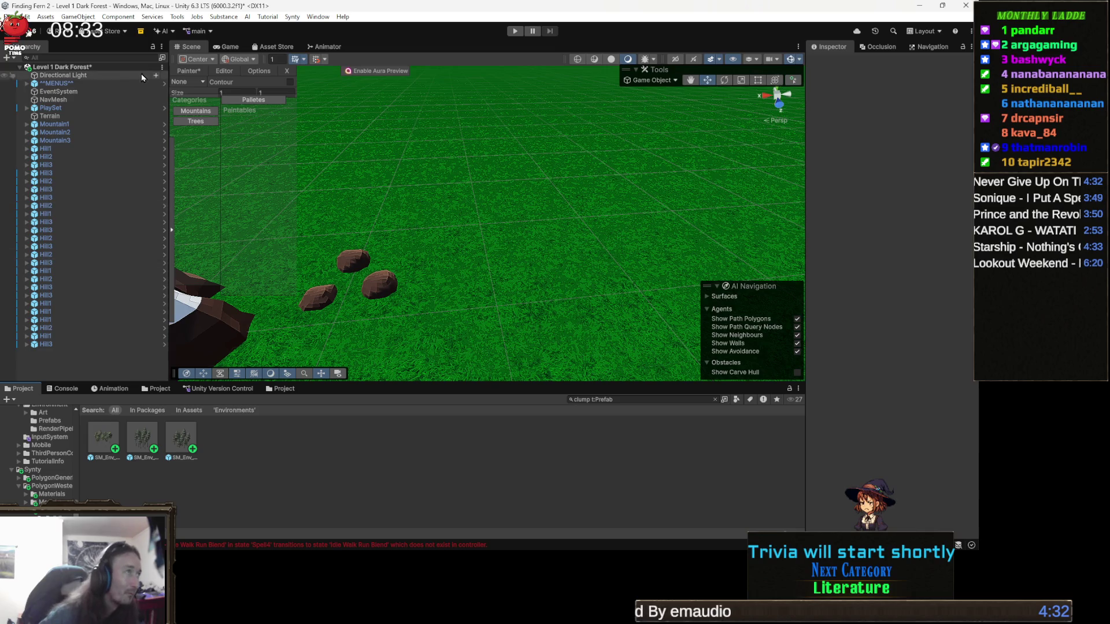
# - Select the Painter's Trees category and switch to its Editor tab
pyautogui.click(195, 123)
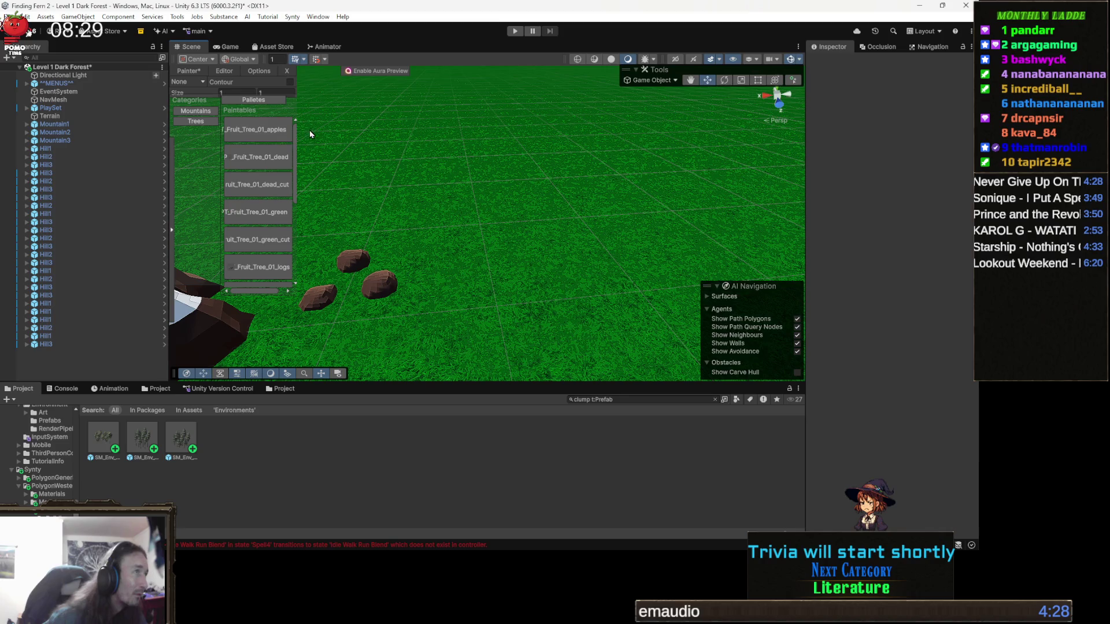
pyautogui.click(224, 71)
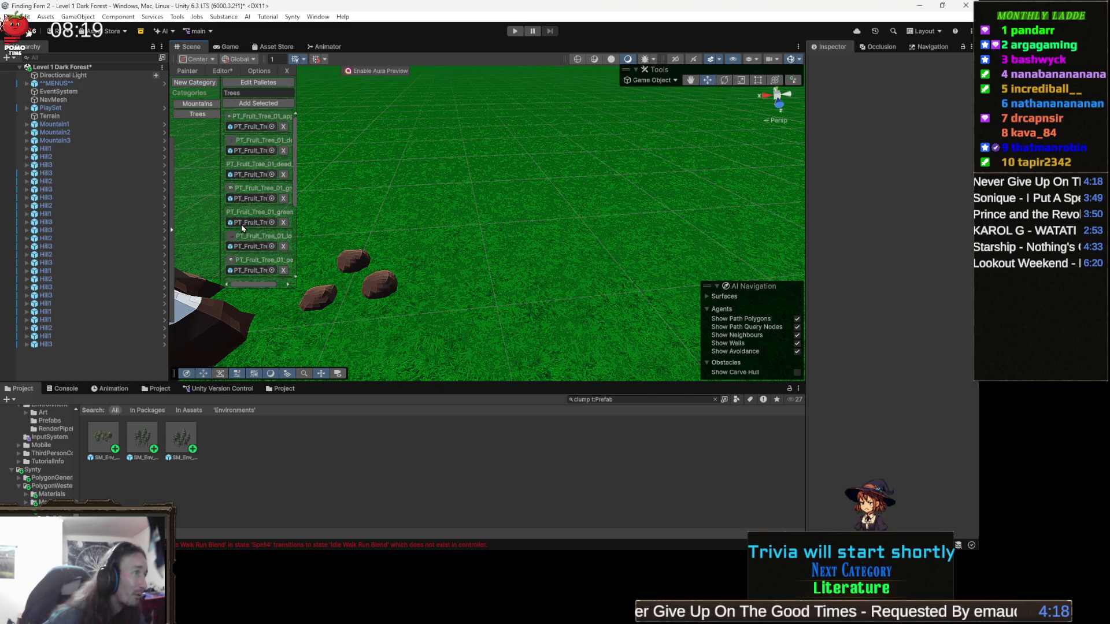
pyautogui.scroll(-5, 264, 237)
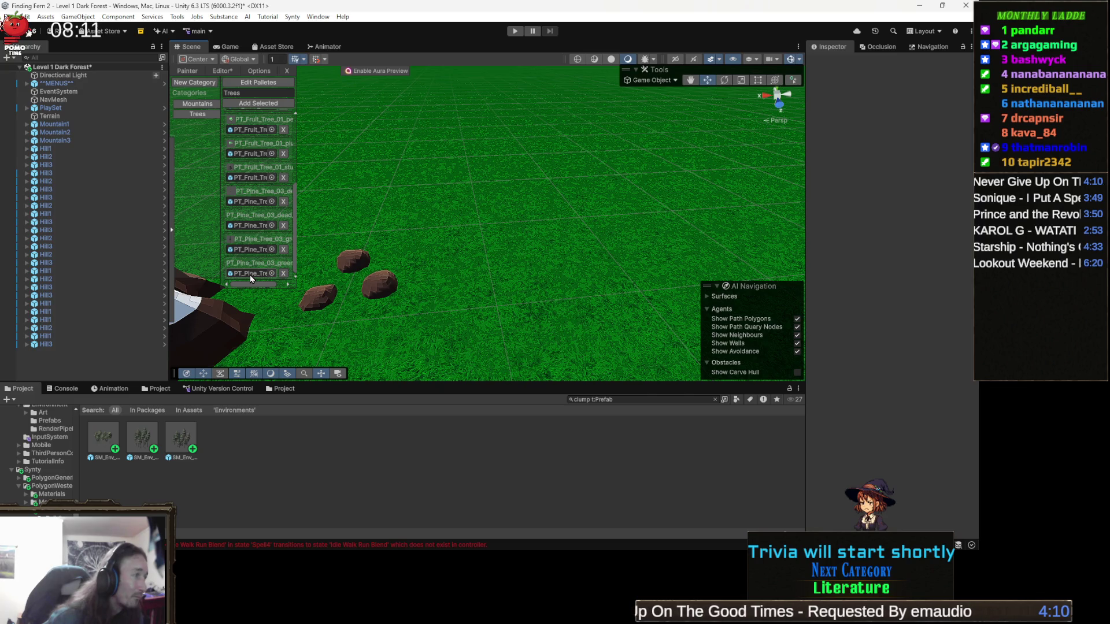
pyautogui.scroll(5, 259, 220)
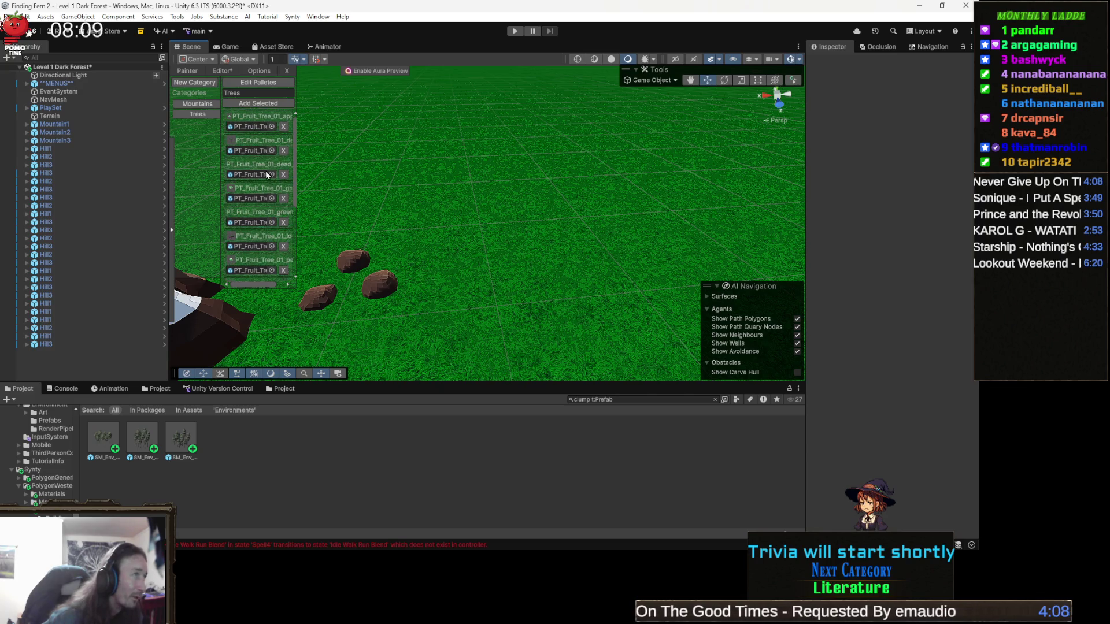
# - Remove the dead, green and other unwanted PT_Fruit_Tree_01 entries from the Trees palette
pyautogui.click(285, 151)
pyautogui.click(285, 150)
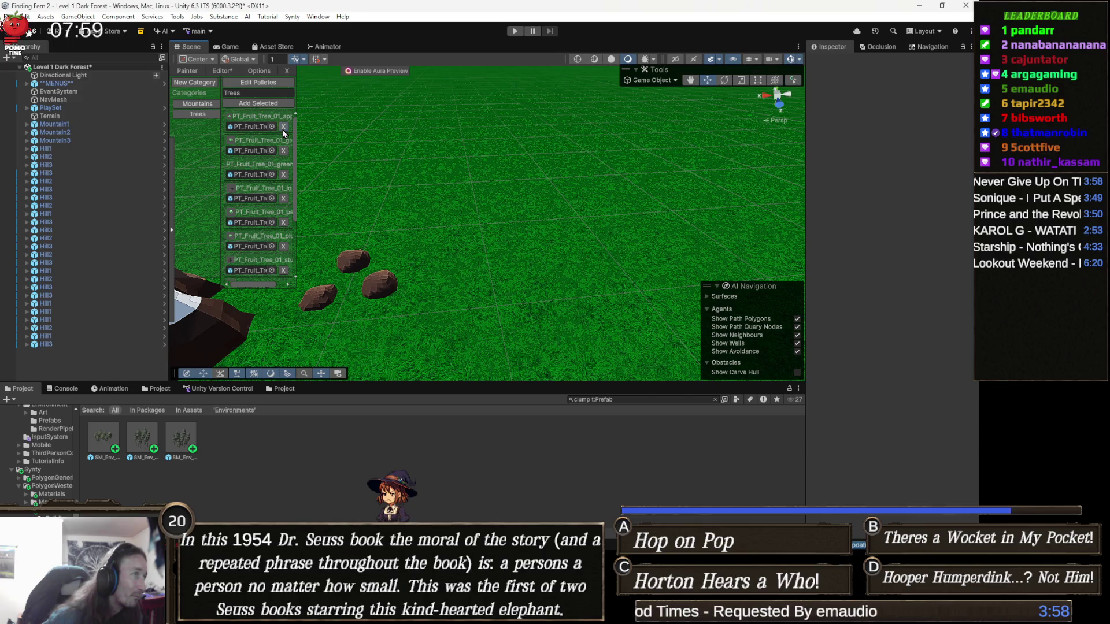
pyautogui.click(283, 150)
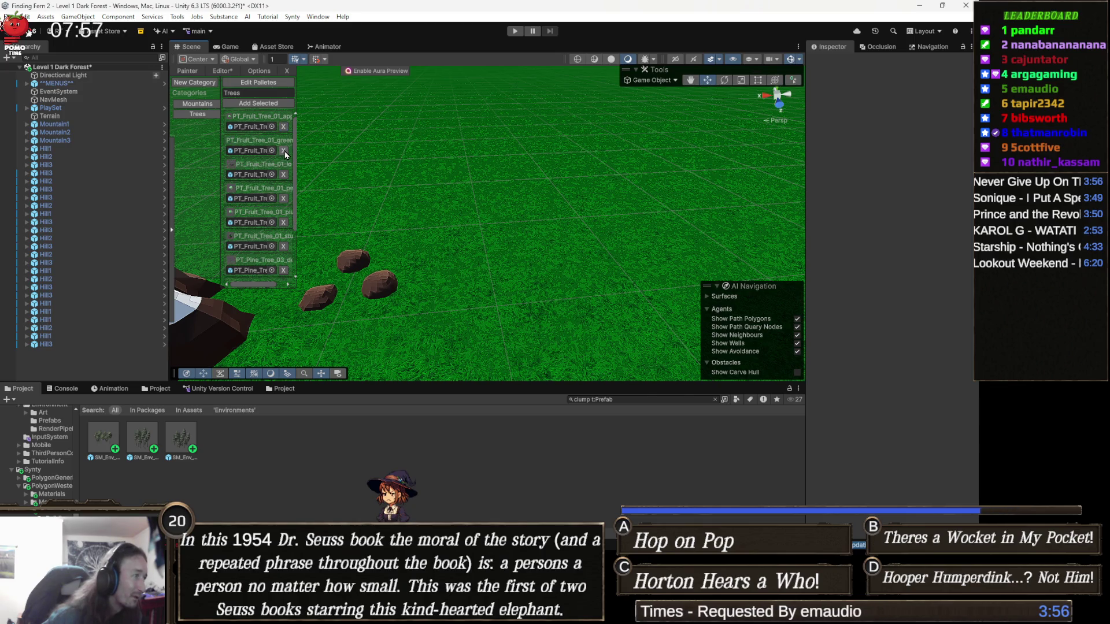
pyautogui.click(284, 151)
pyautogui.click(285, 151)
pyautogui.click(285, 151)
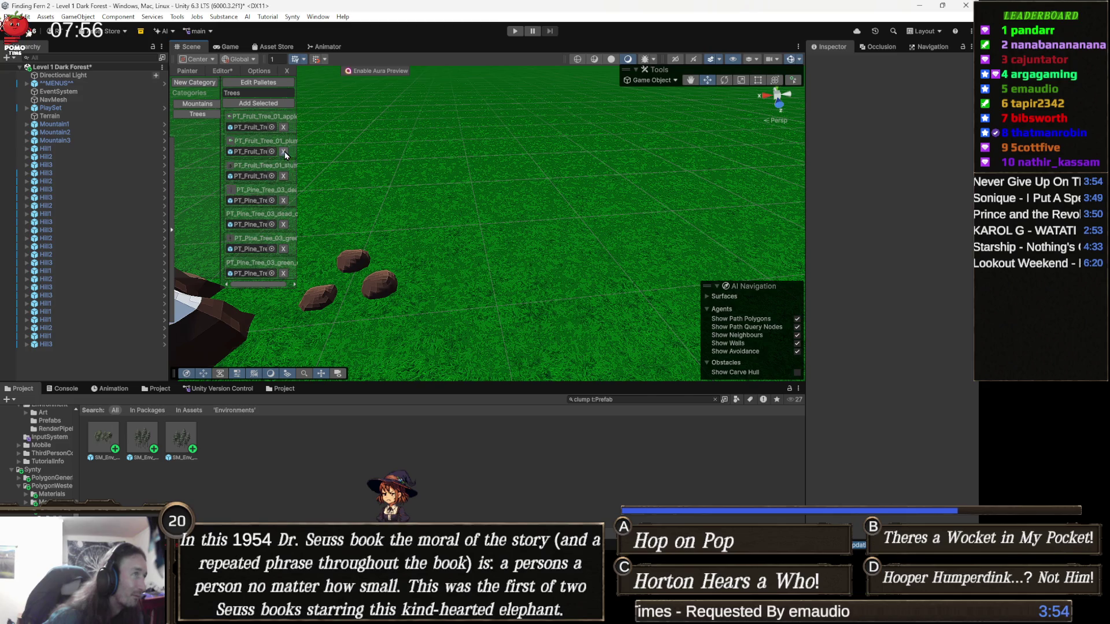
pyautogui.click(289, 183)
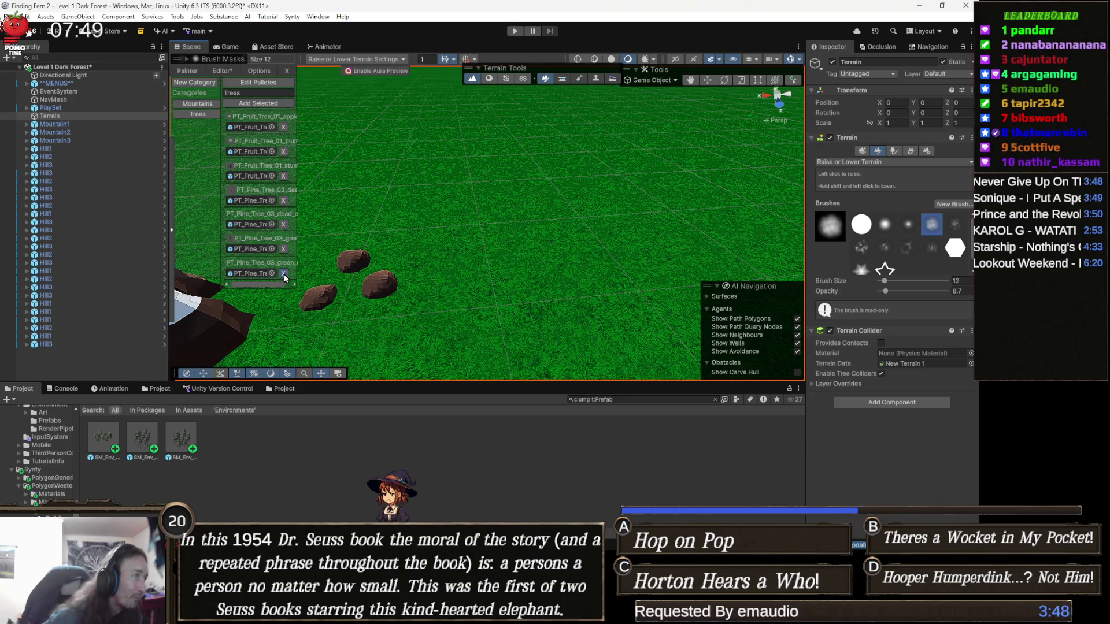
# - Jump from the Console's ArgumentOutOfRangeException to its line in ObjectPainter.cs in Visual Studio
pyautogui.click(68, 392)
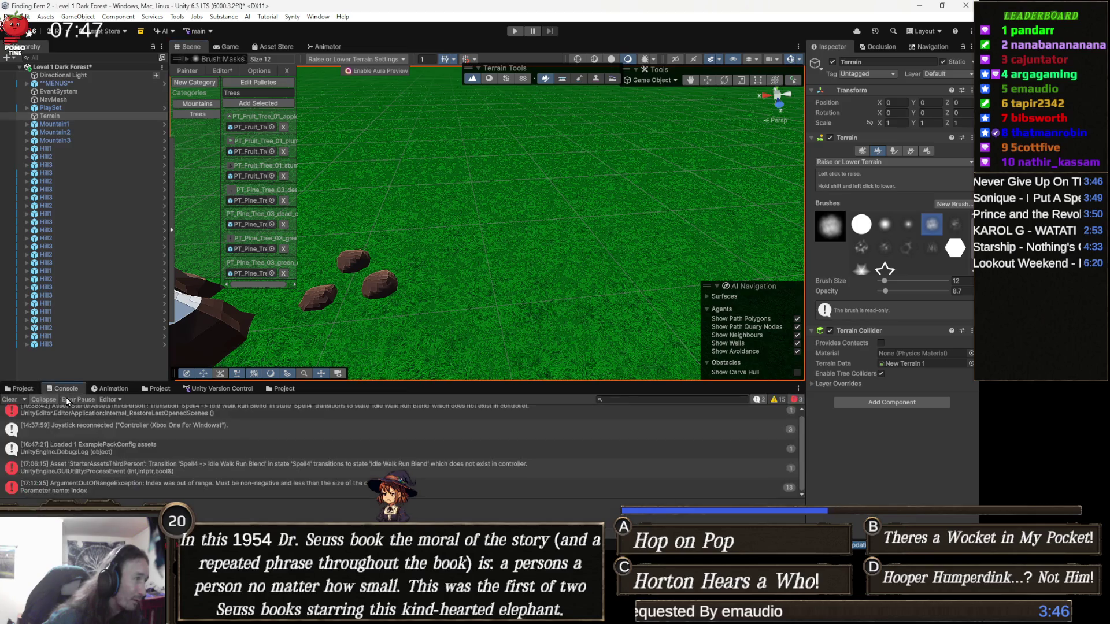
pyautogui.click(289, 489)
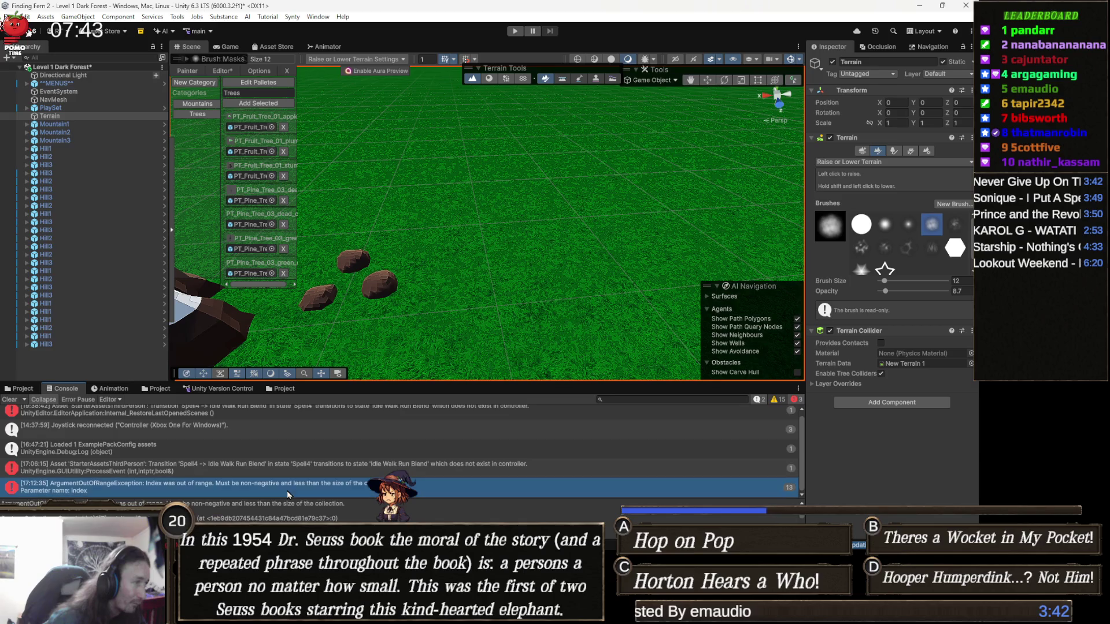
pyautogui.doubleClick(289, 495)
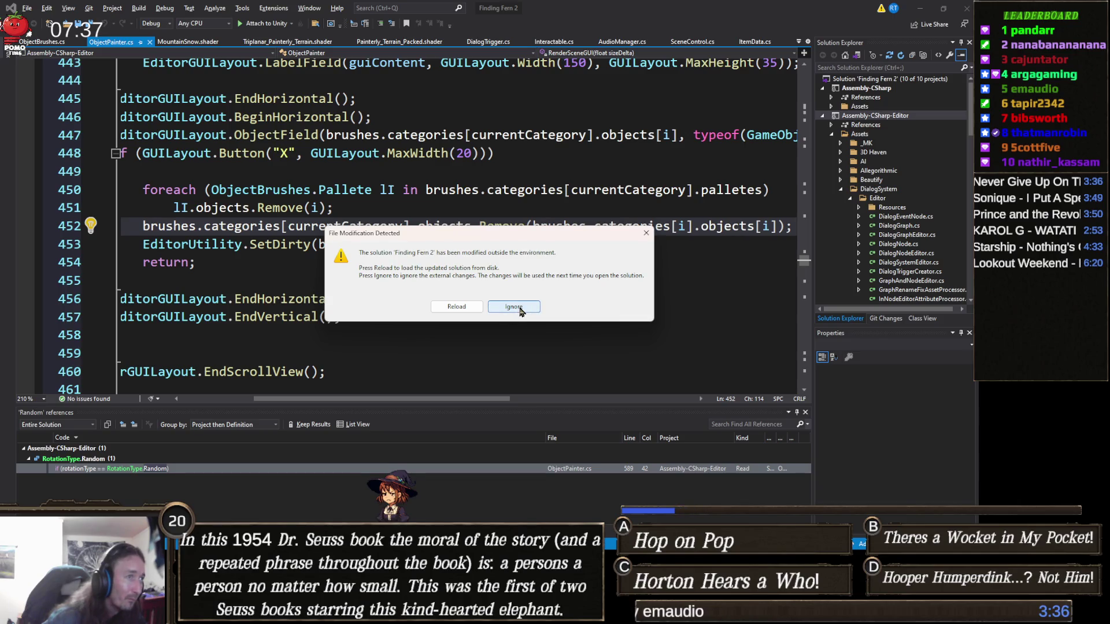
# - Dismiss the file-change warning, review the Remove, SetDirty and return lines 452–454, then minimize Visual Studio
pyautogui.click(510, 307)
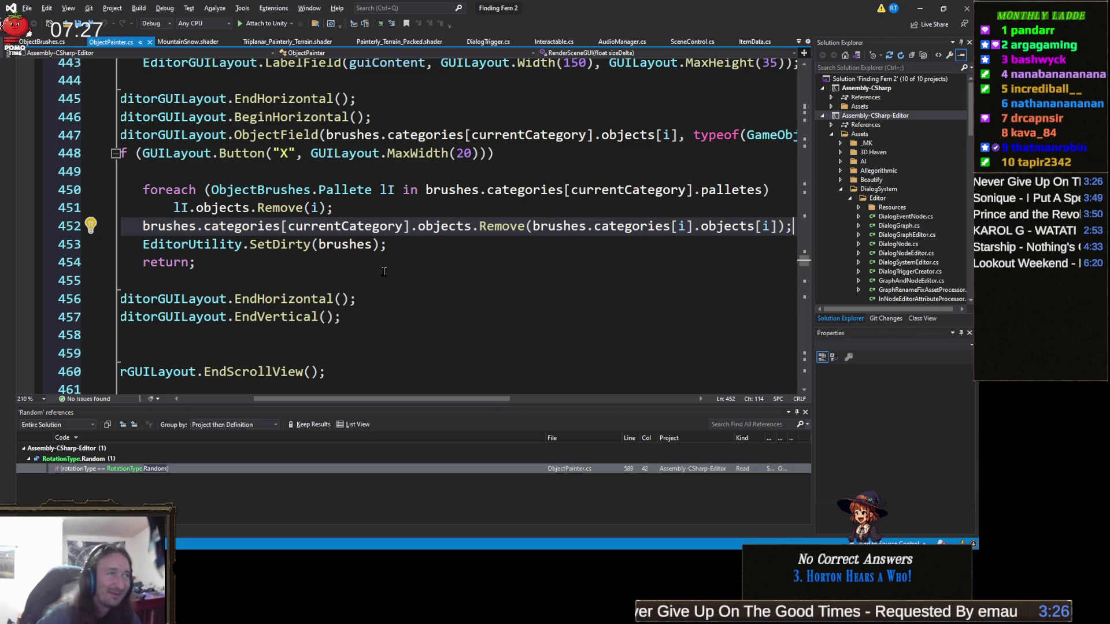
pyautogui.click(230, 262)
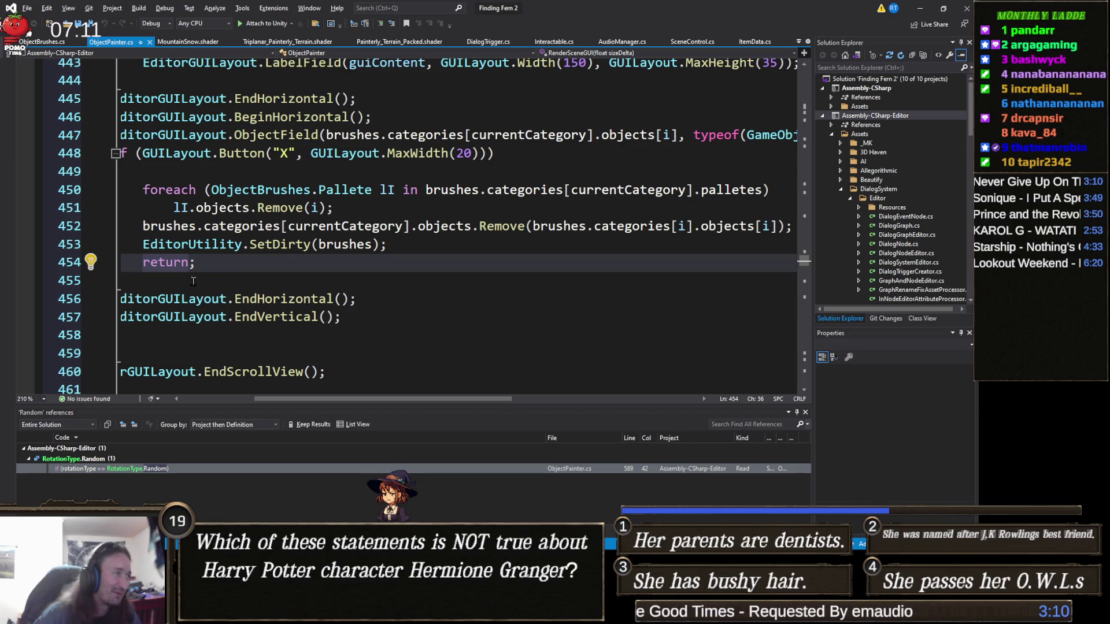
pyautogui.click(76, 263)
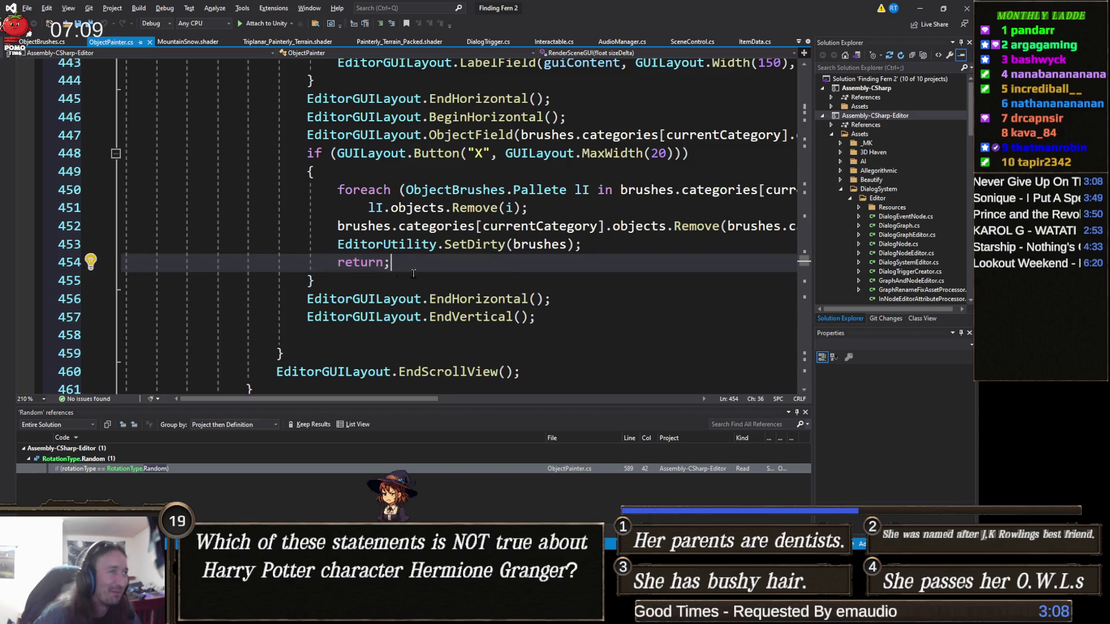
pyautogui.click(645, 250)
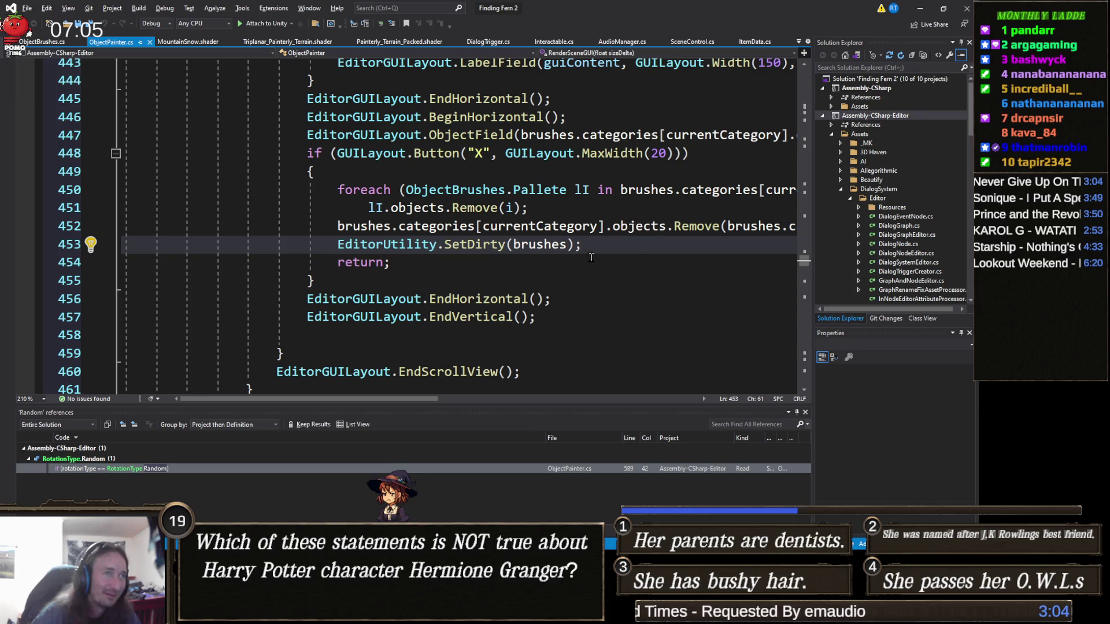
pyautogui.moveTo(674, 226)
pyautogui.mouseDown()
pyautogui.moveTo(795, 229)
pyautogui.moveTo(782, 232)
pyautogui.mouseUp()
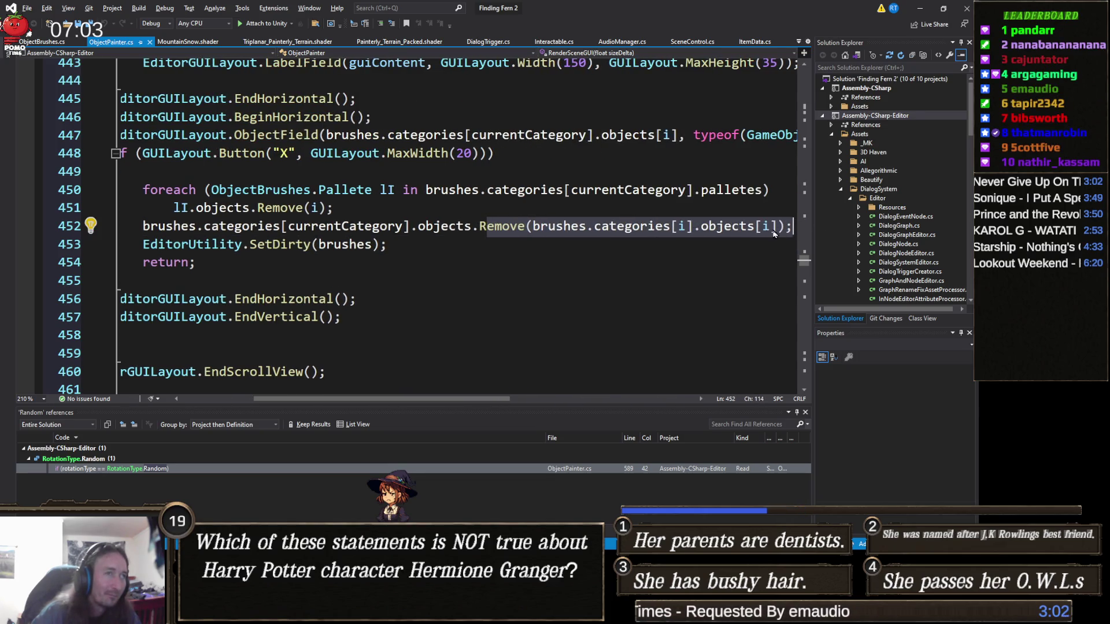
pyautogui.click(483, 220)
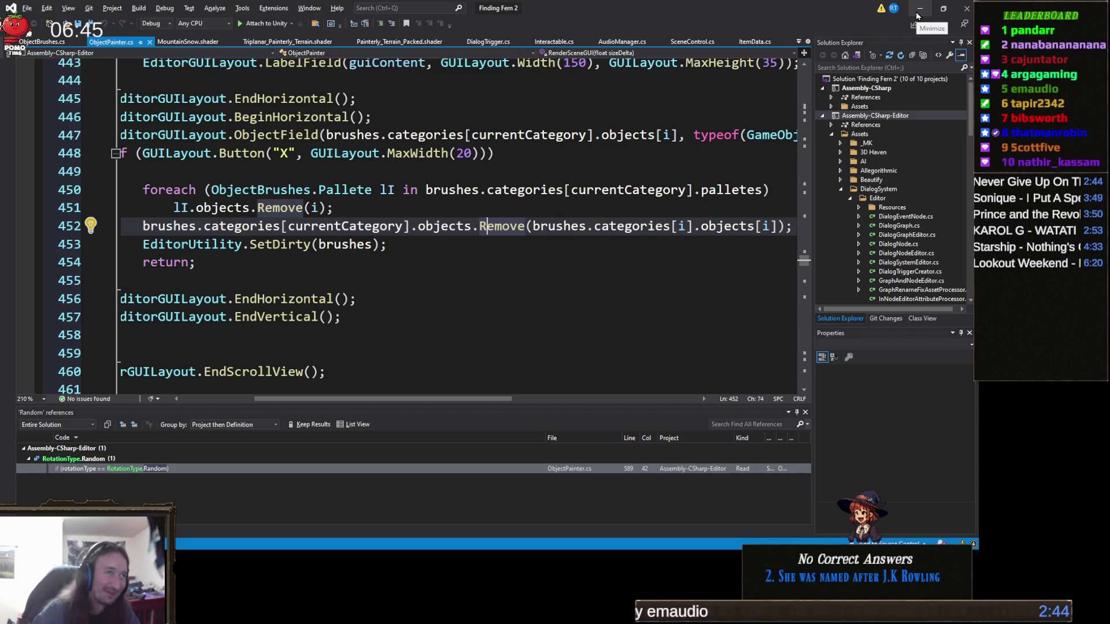
pyautogui.click(918, 13)
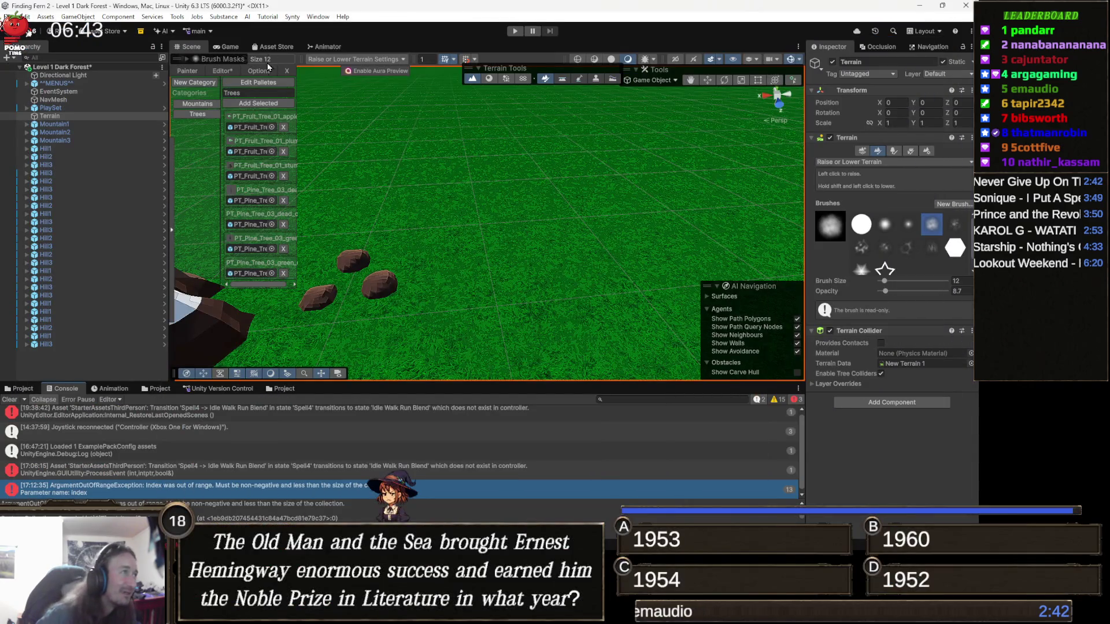
# - Clear the console, retry removing two Trees palette entries, then close the Object Painter panel
pyautogui.click(205, 116)
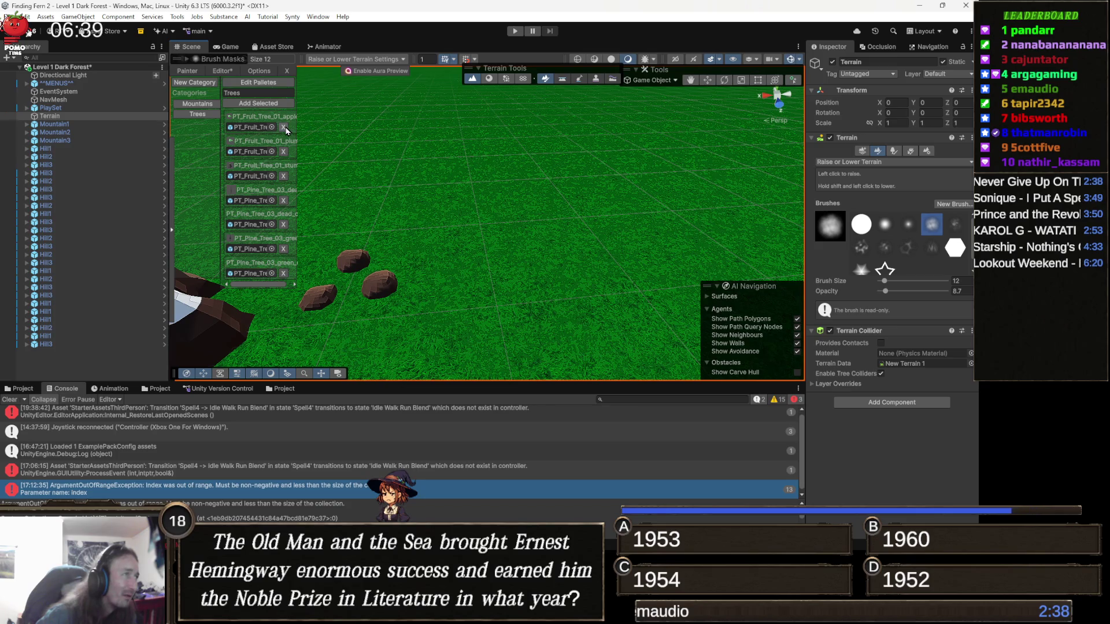
pyautogui.click(9, 399)
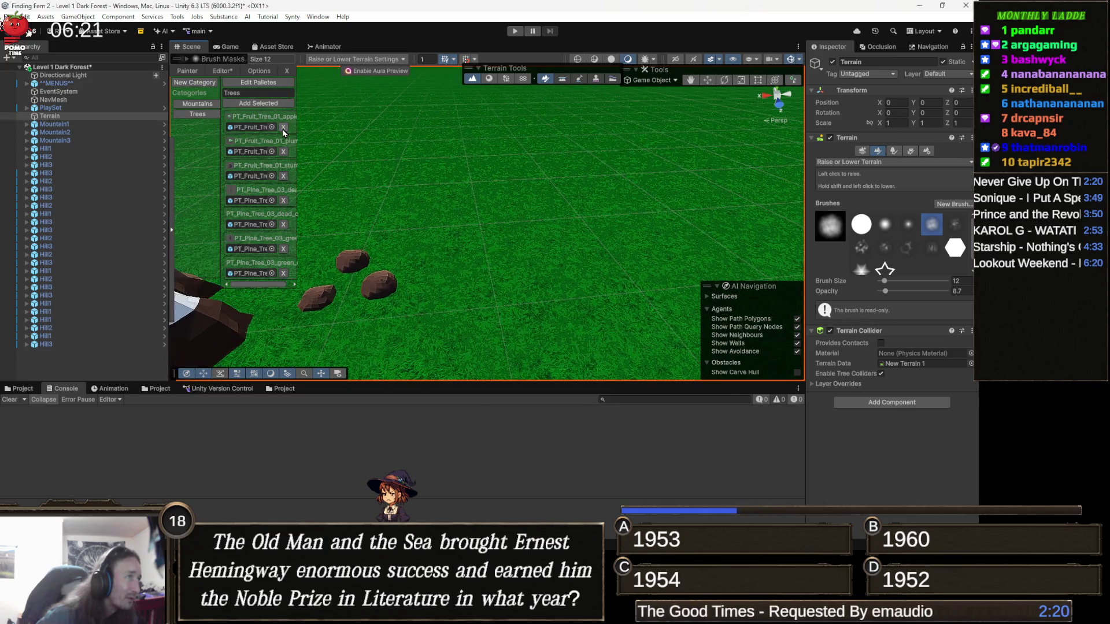
pyautogui.moveTo(284, 284); pyautogui.dragTo(286, 284)
pyautogui.click(281, 277)
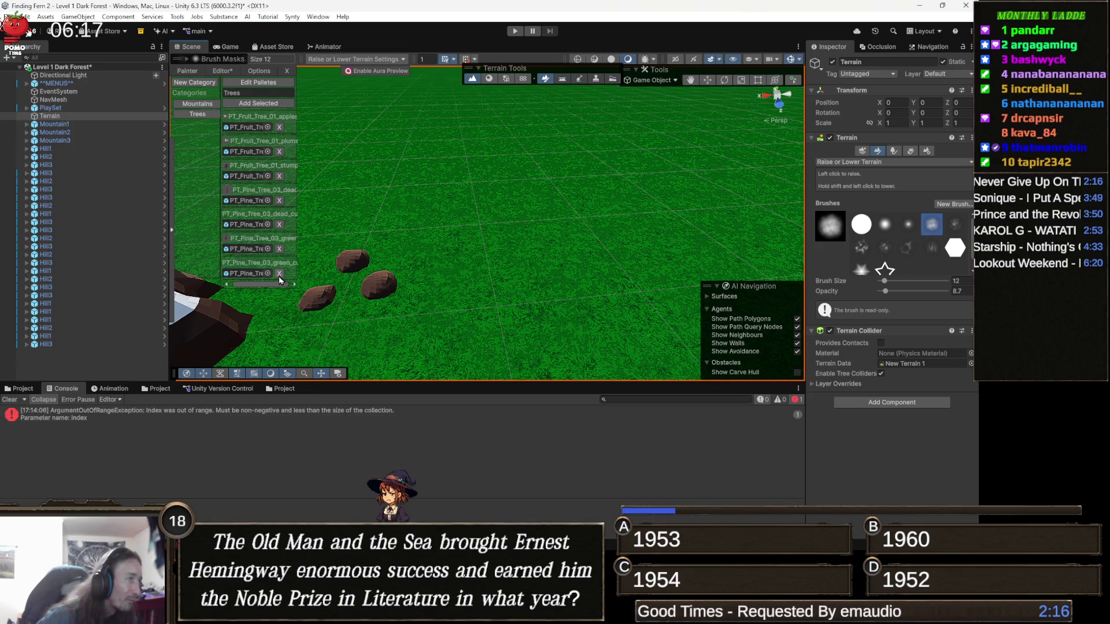
pyautogui.click(279, 230)
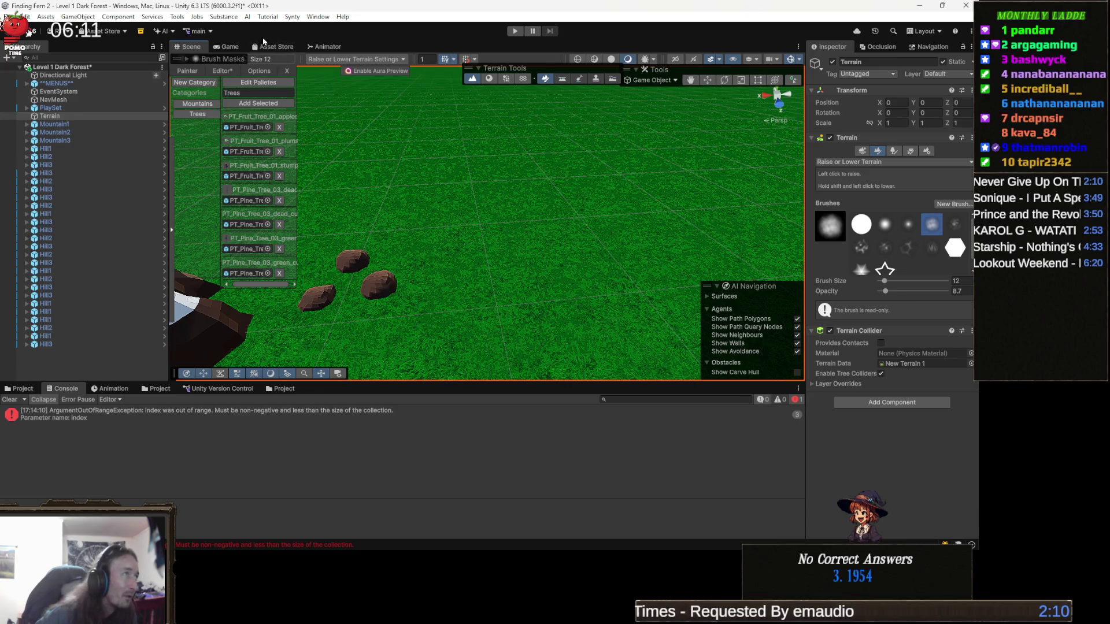
pyautogui.click(287, 70)
pyautogui.click(222, 18)
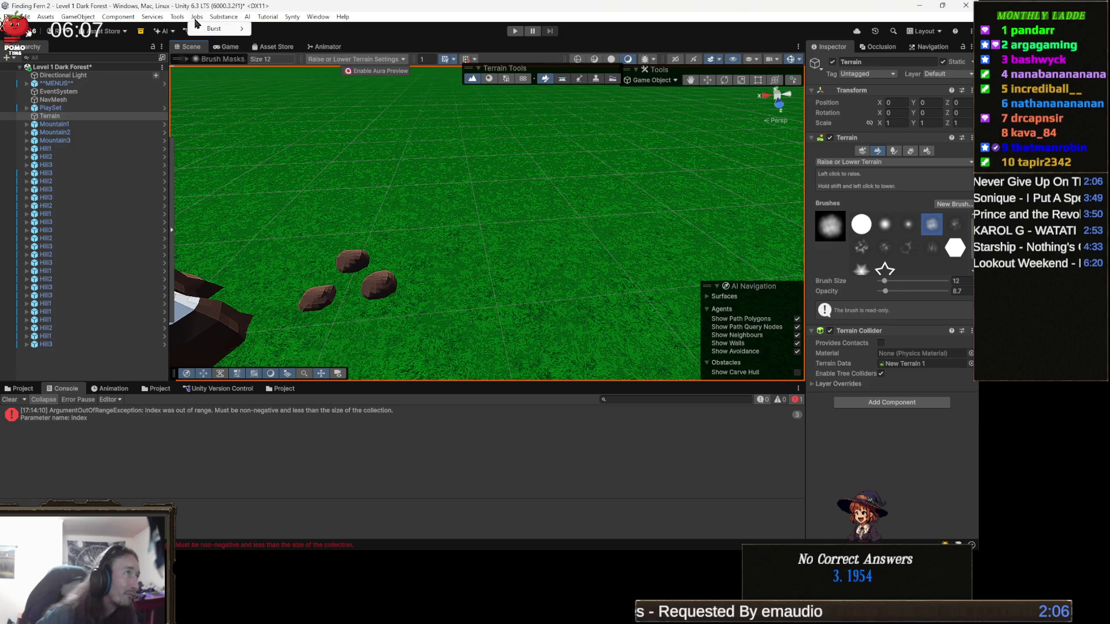
# - Reopen the Object Painter from Tools > Painting and switch it to painting mode
pyautogui.click(177, 16)
pyautogui.moveTo(218, 59)
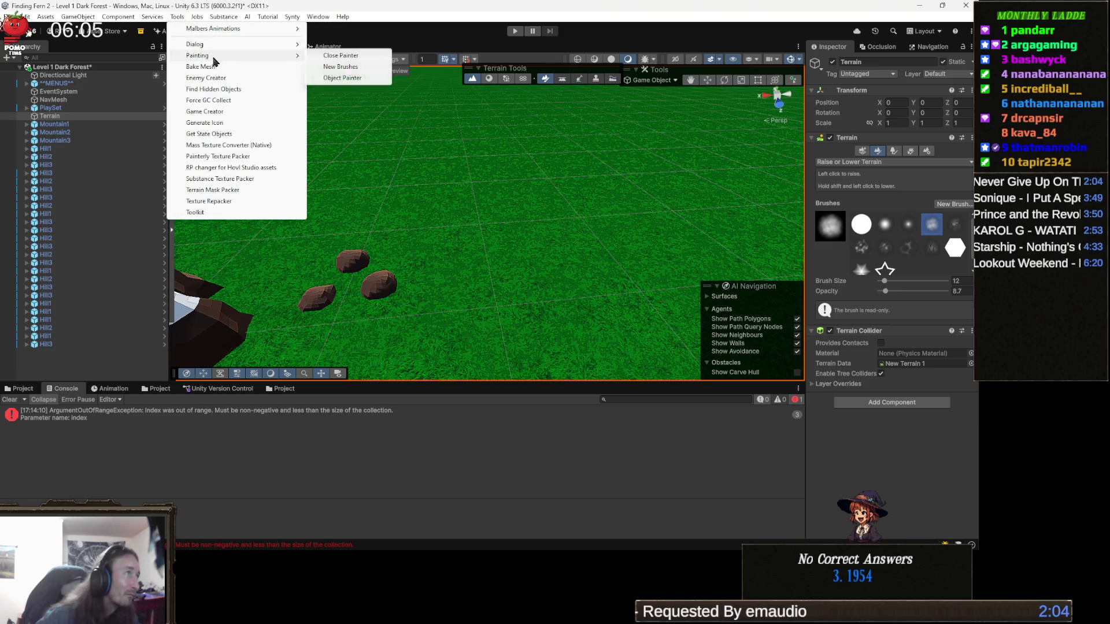
pyautogui.click(359, 83)
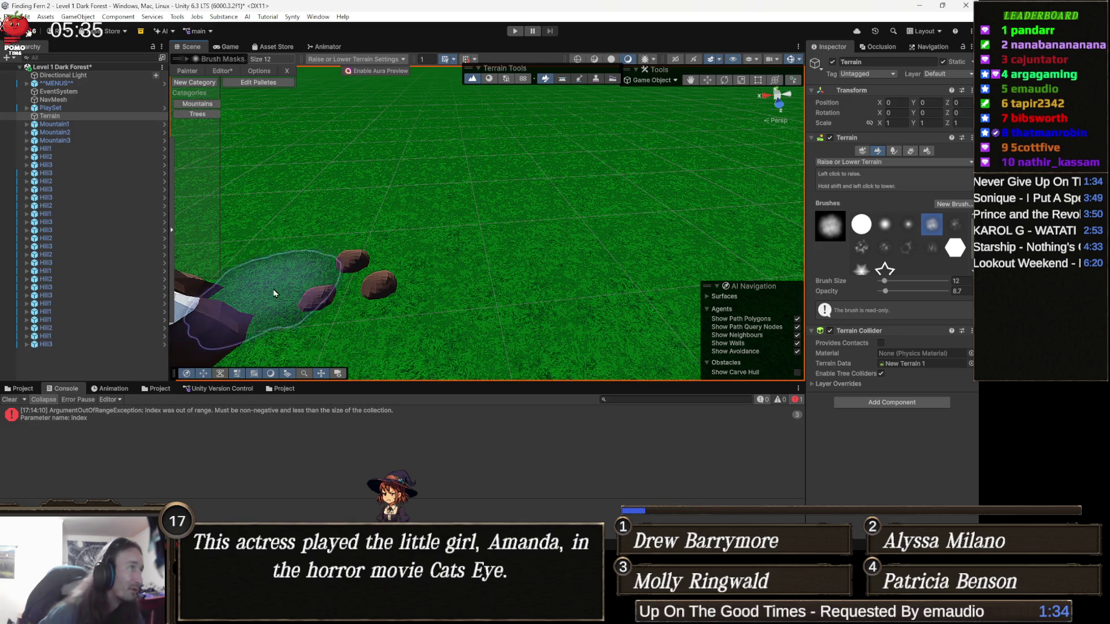
pyautogui.scroll(-5, 276, 331)
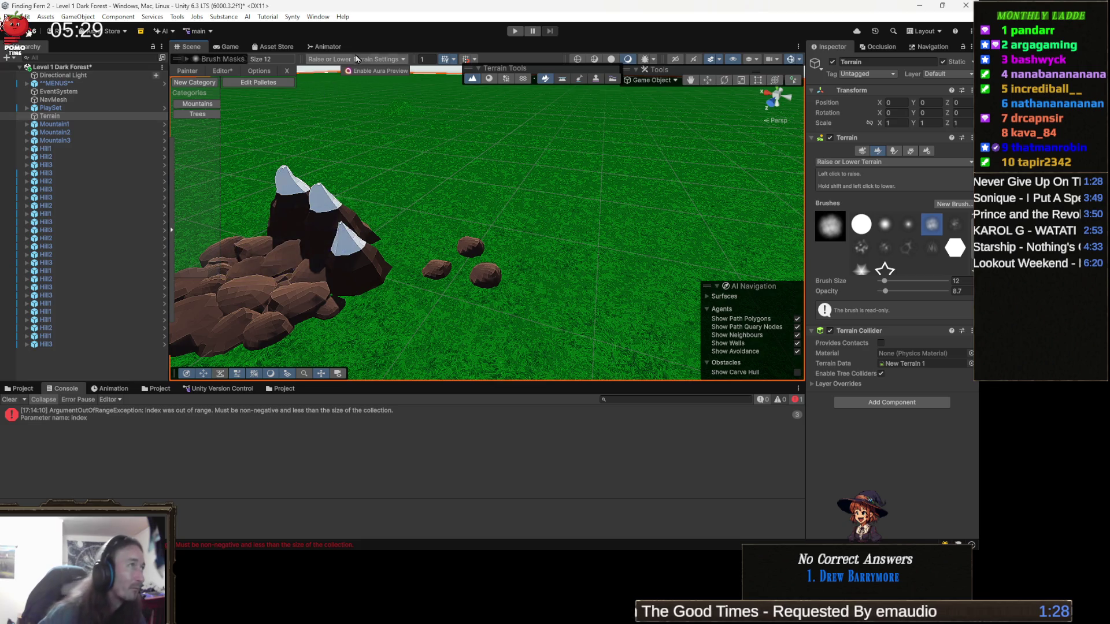
pyautogui.click(190, 71)
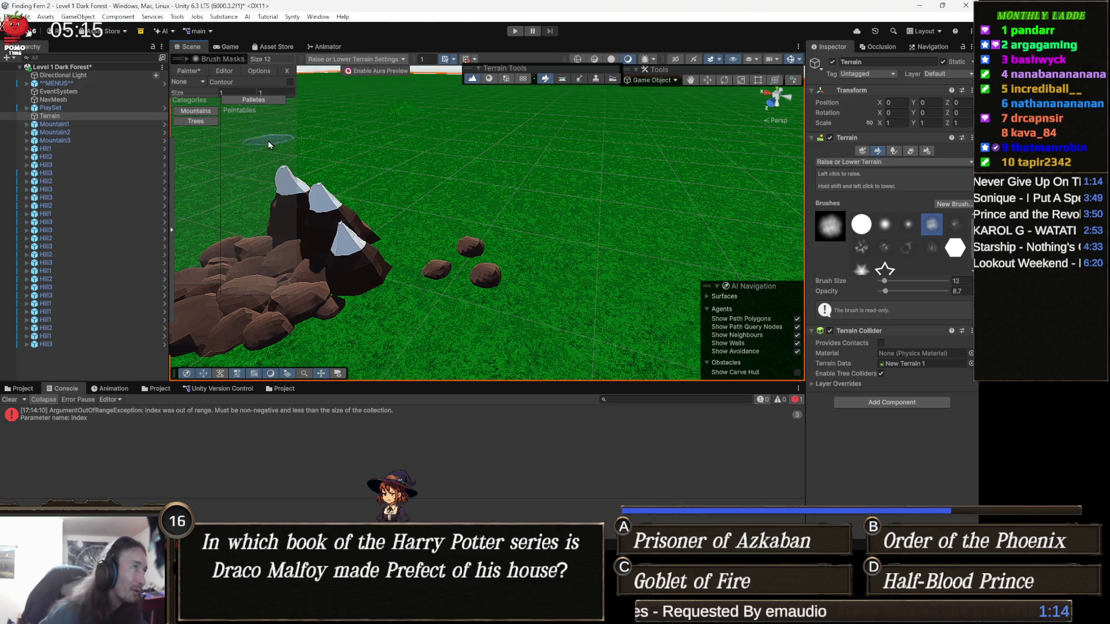
# - Frame the mountain, clear the terrain selection, and open the Trees category in the Editor tab
pyautogui.moveTo(324, 167); pyautogui.dragTo(388, 191)
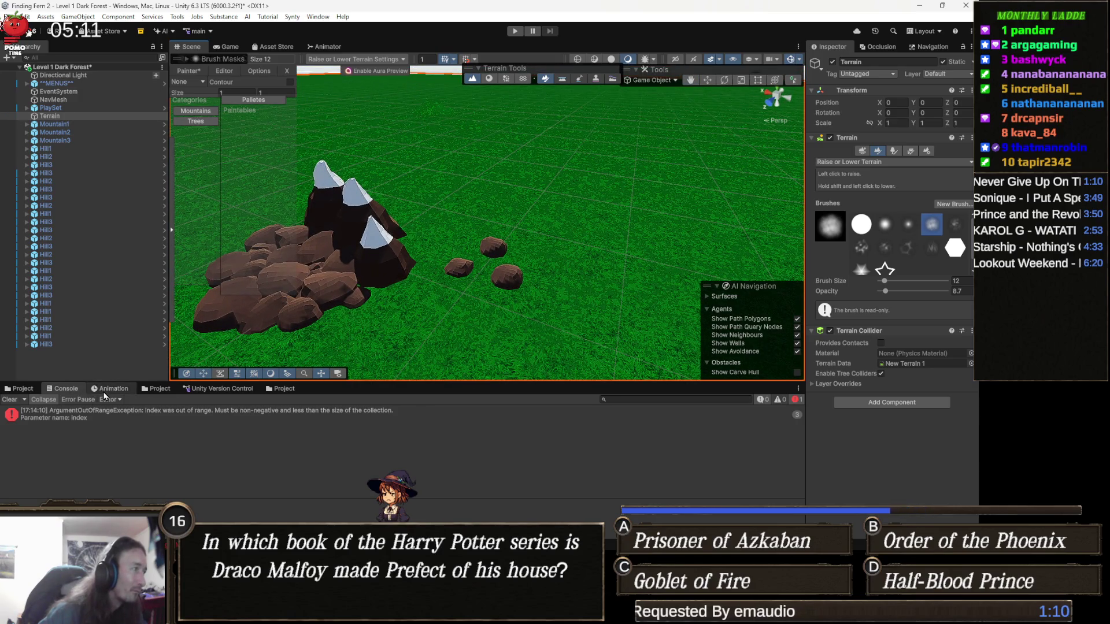
pyautogui.click(31, 391)
pyautogui.click(352, 450)
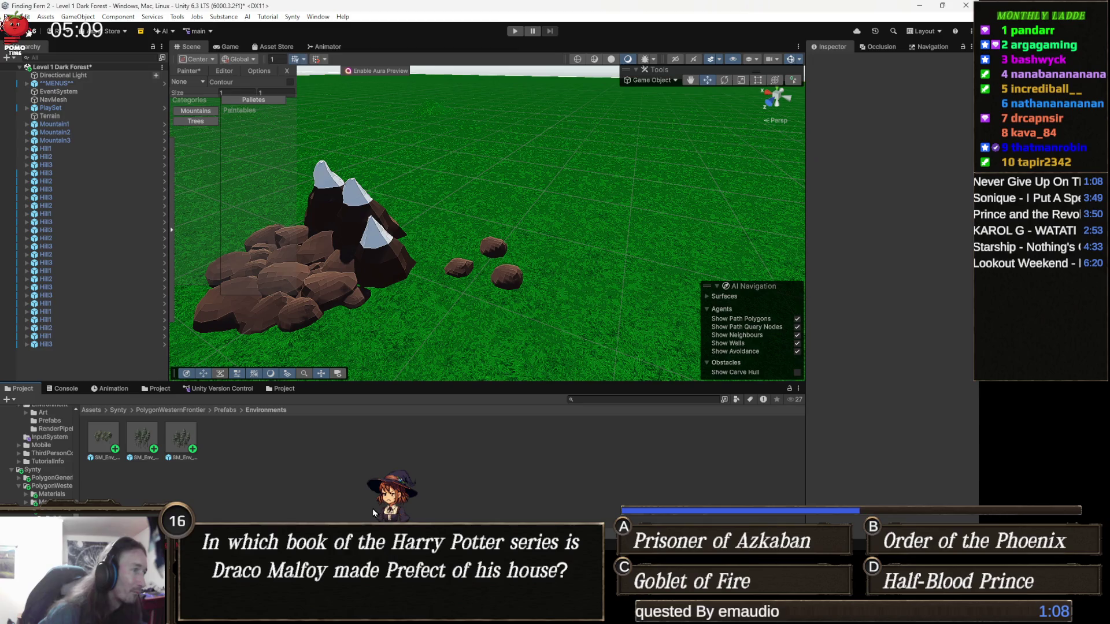
pyautogui.moveTo(299, 79); pyautogui.dragTo(249, 97)
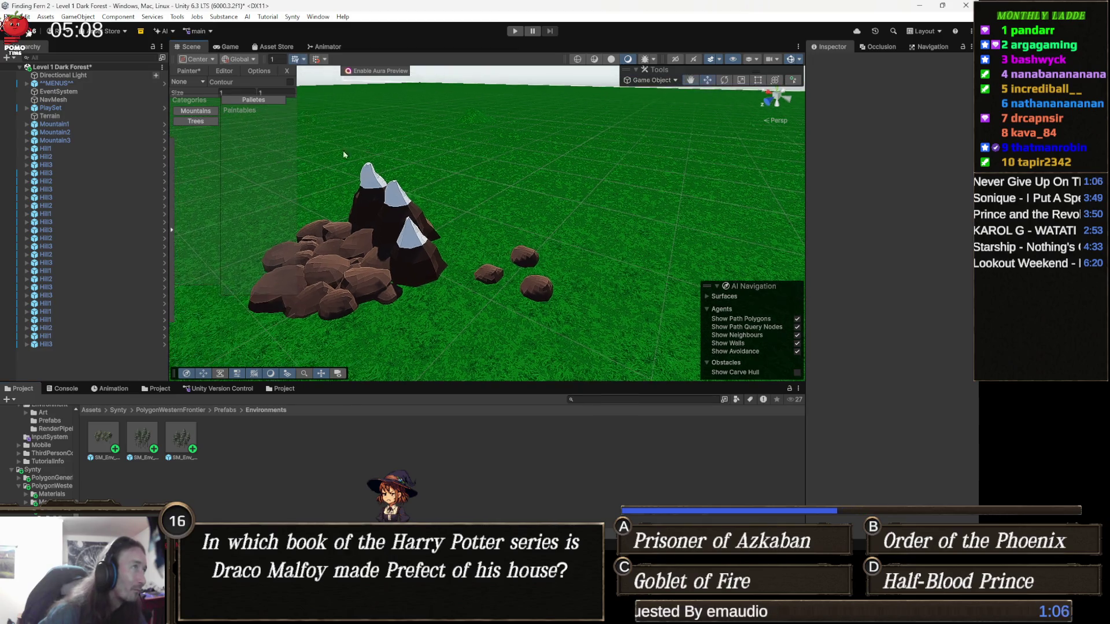
pyautogui.click(193, 119)
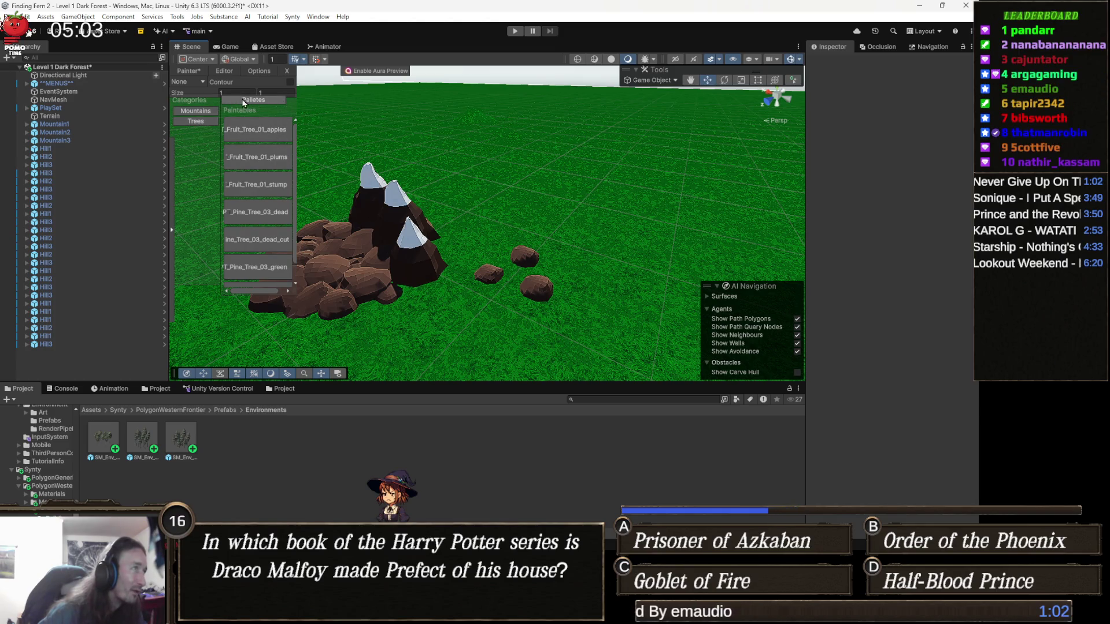
pyautogui.click(228, 73)
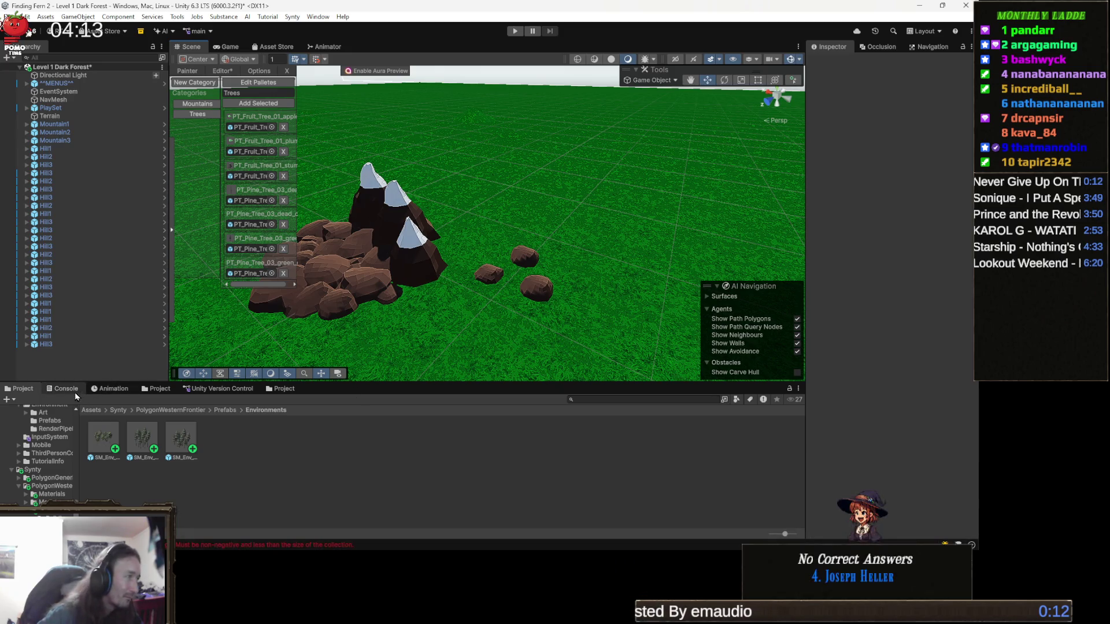
# - Clear the console, remove the plum, stump and dead pine Trees entries, then open the resulting error's code line
pyautogui.click(64, 389)
pyautogui.click(9, 402)
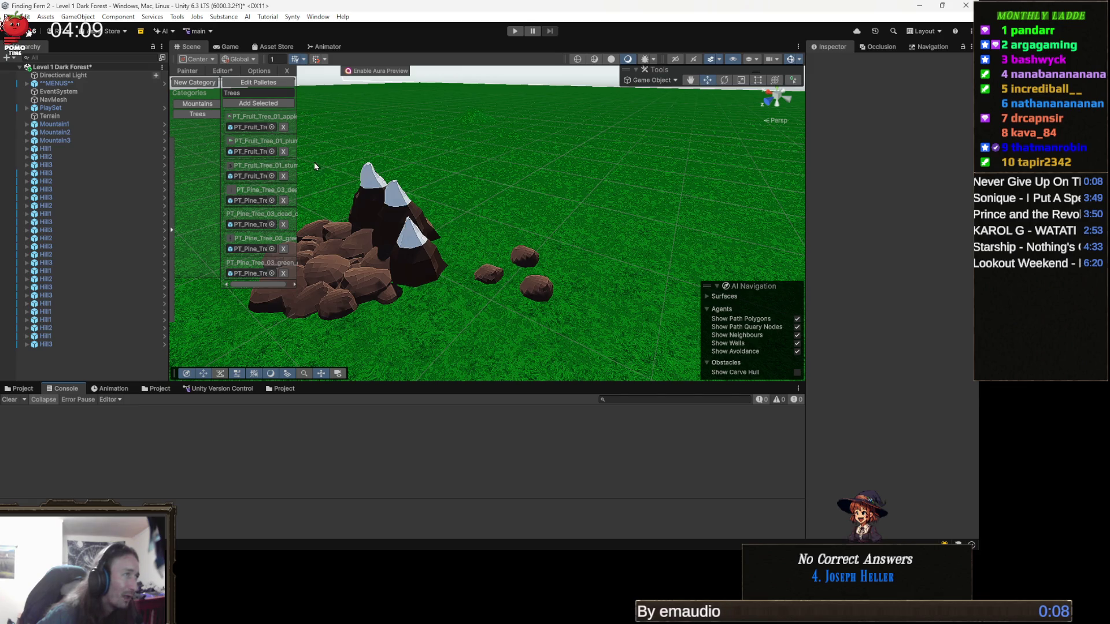
pyautogui.click(283, 152)
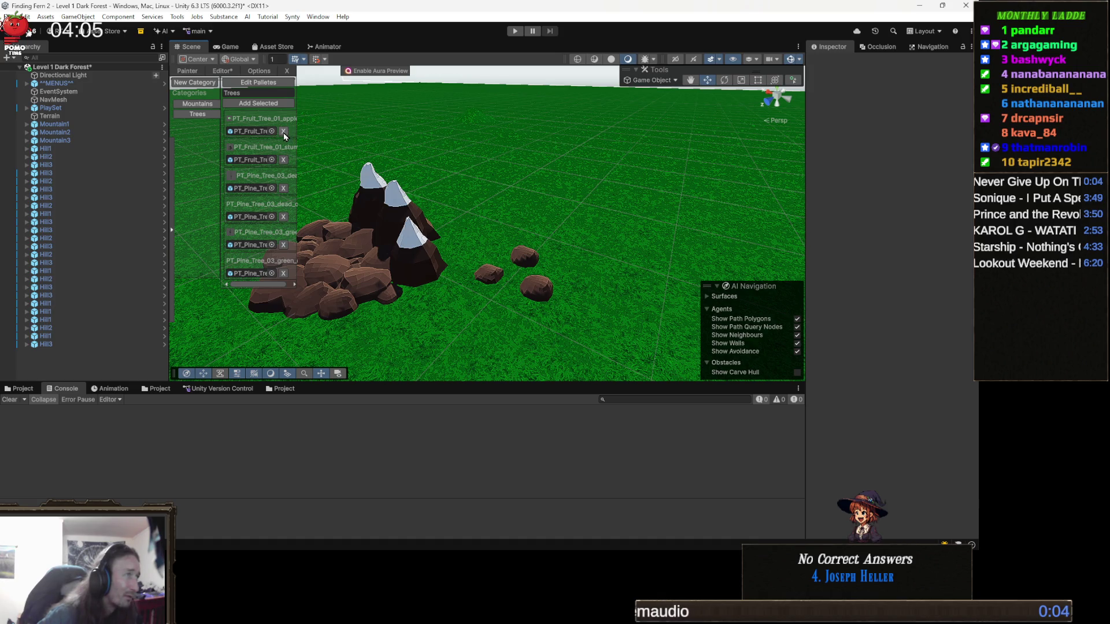
pyautogui.click(283, 161)
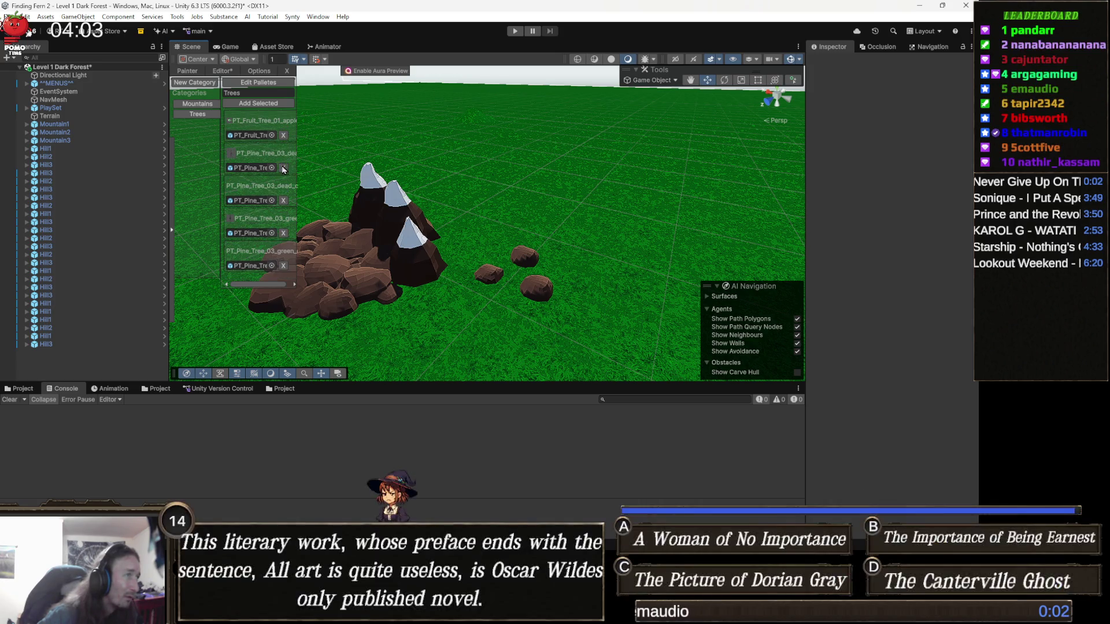
pyautogui.click(283, 204)
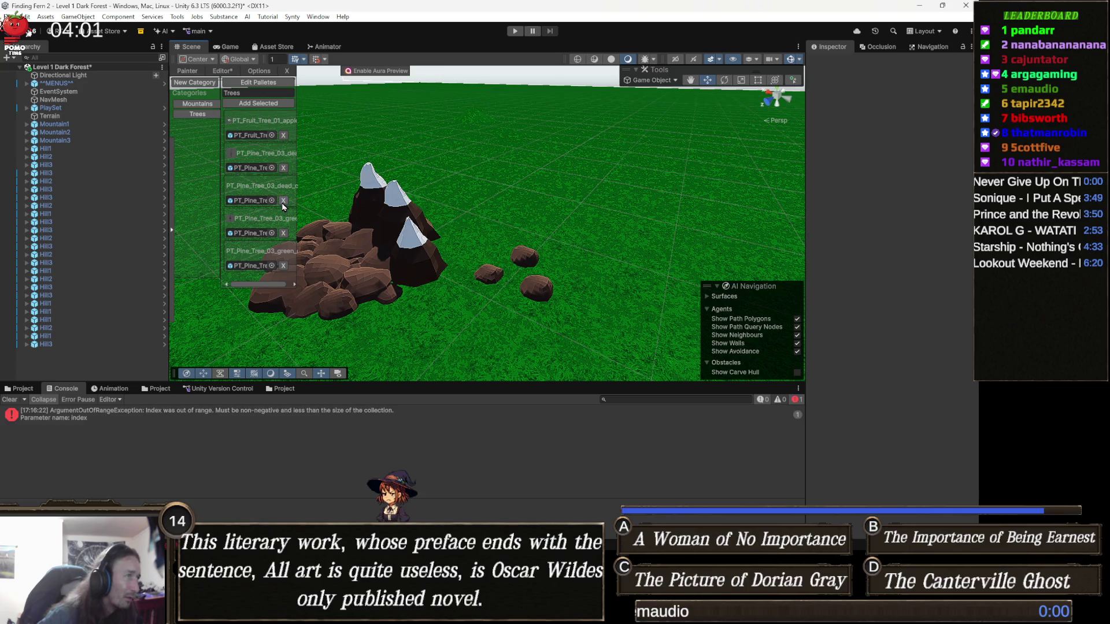
pyautogui.click(283, 168)
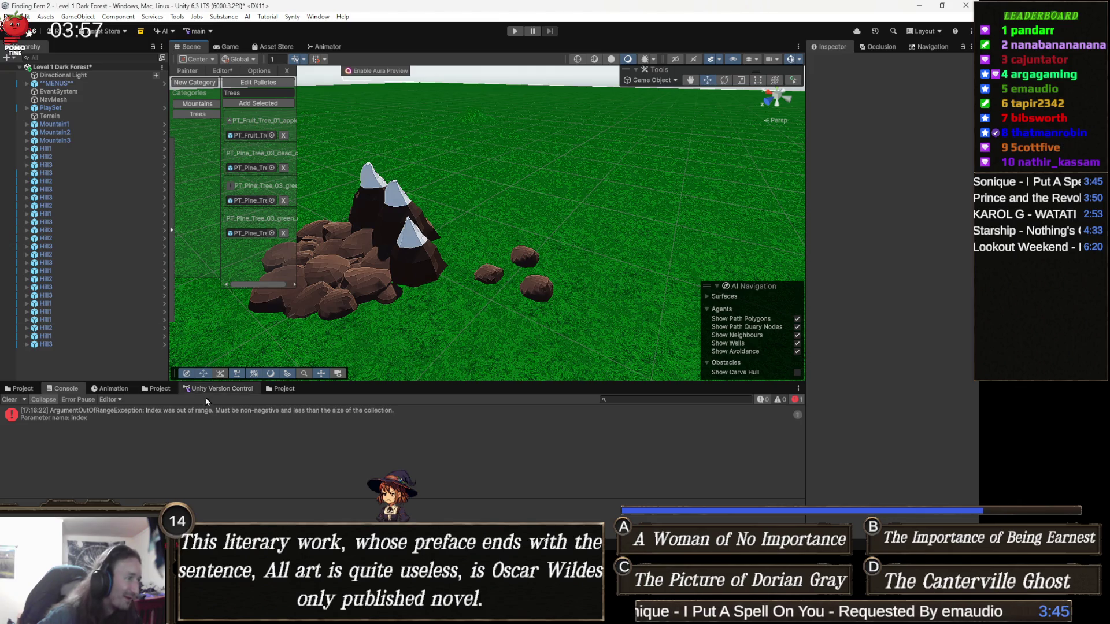
pyautogui.click(266, 420)
pyautogui.doubleClick(265, 420)
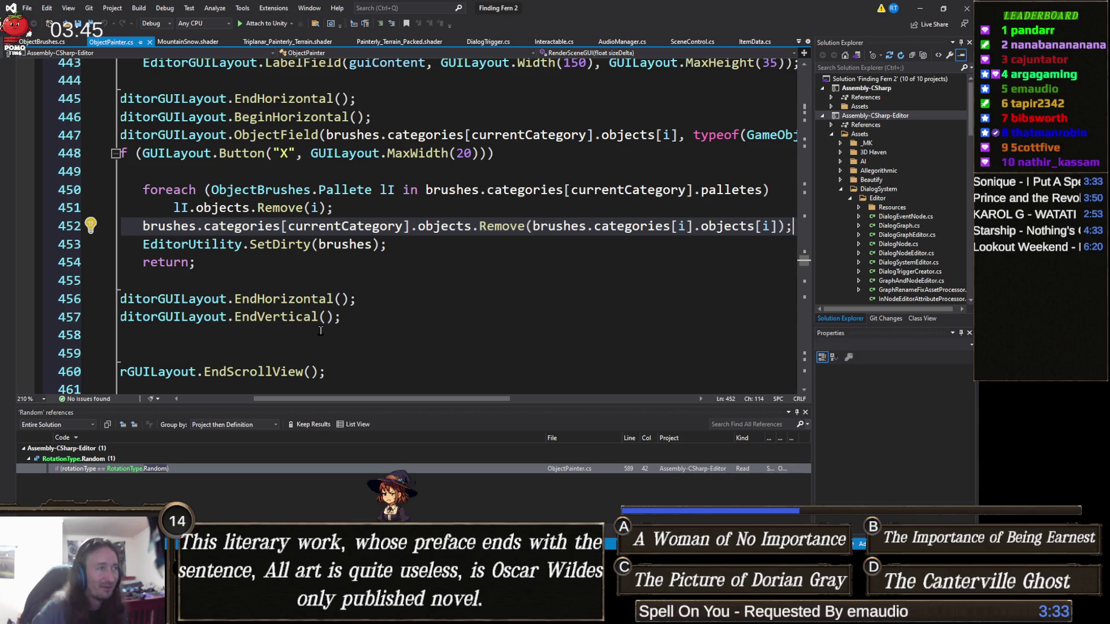
pyautogui.click(333, 281)
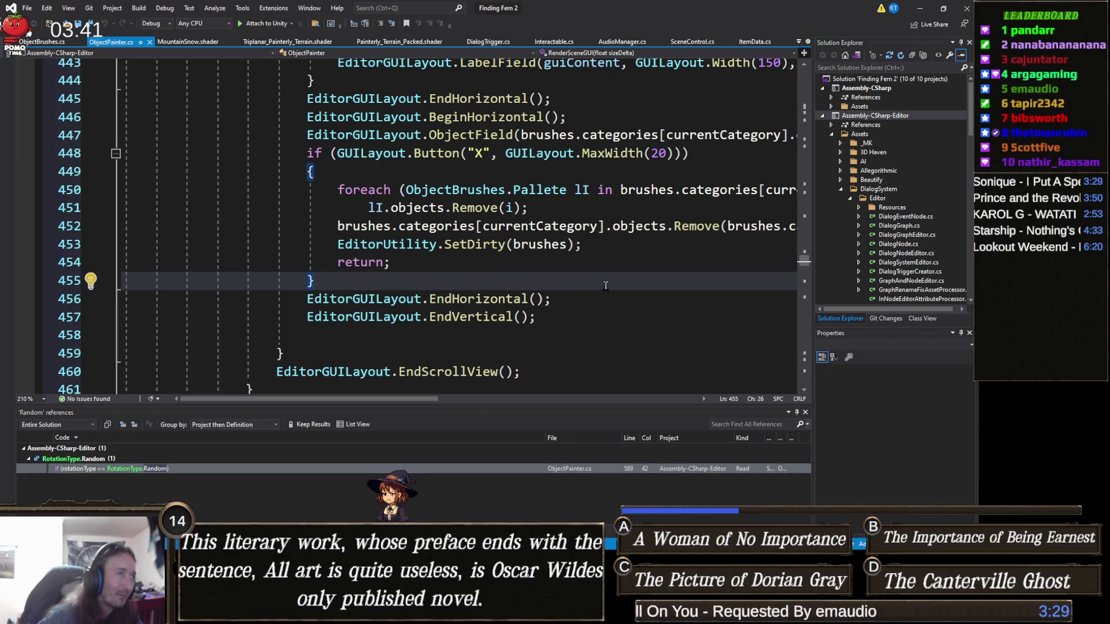
pyautogui.press('Down')
pyautogui.click(719, 227)
pyautogui.press('Down')
pyautogui.hscroll(3, 719, 243)
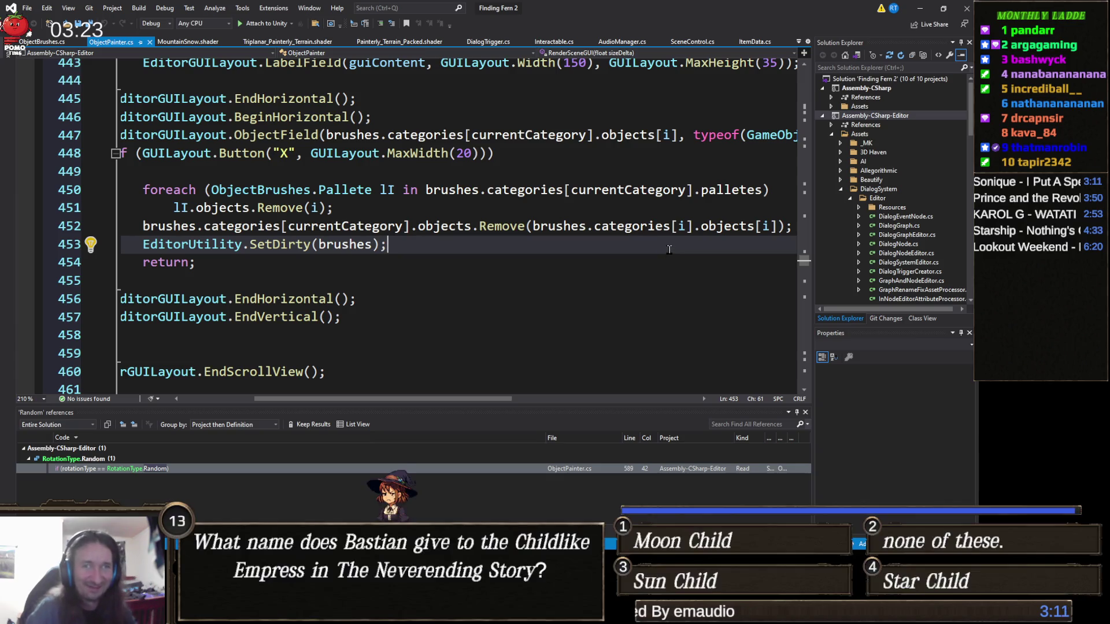
pyautogui.moveTo(675, 217)
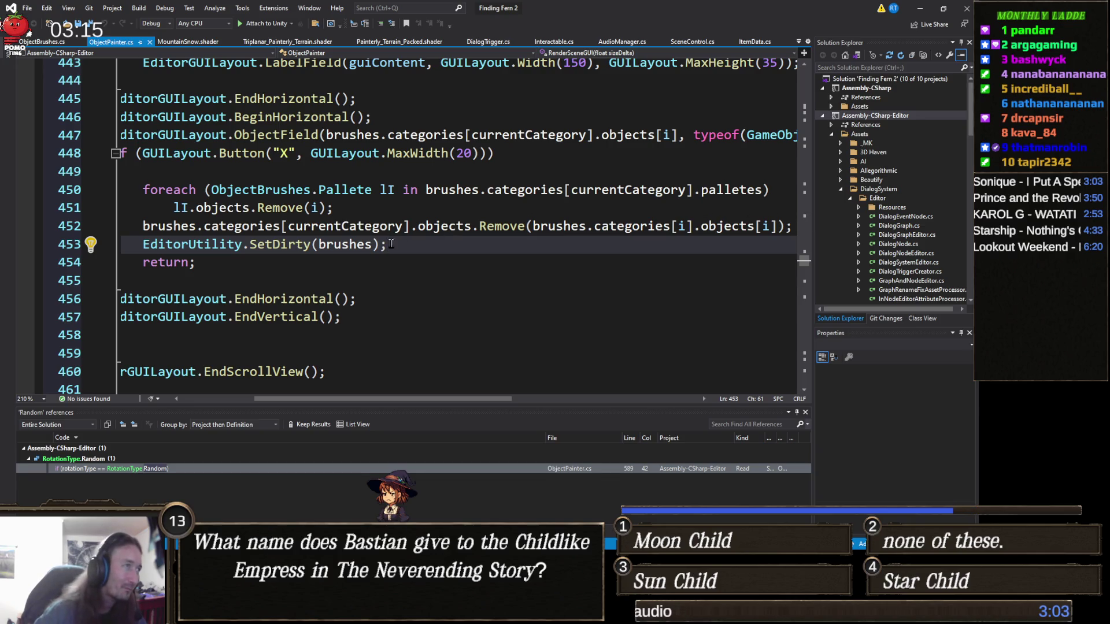
pyautogui.click(197, 226)
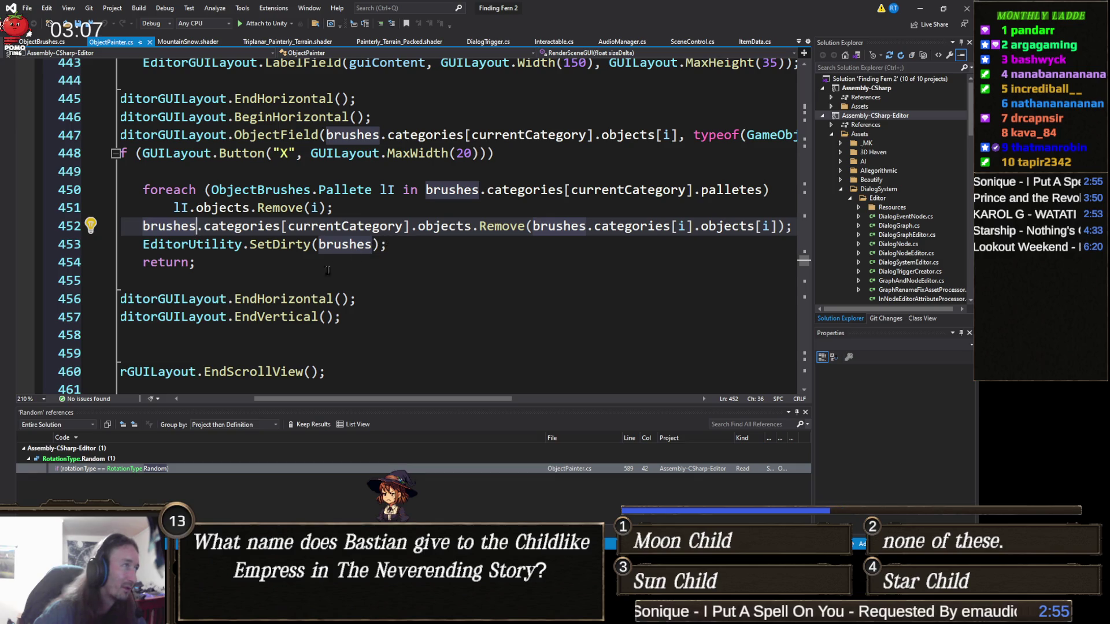
pyautogui.click(261, 265)
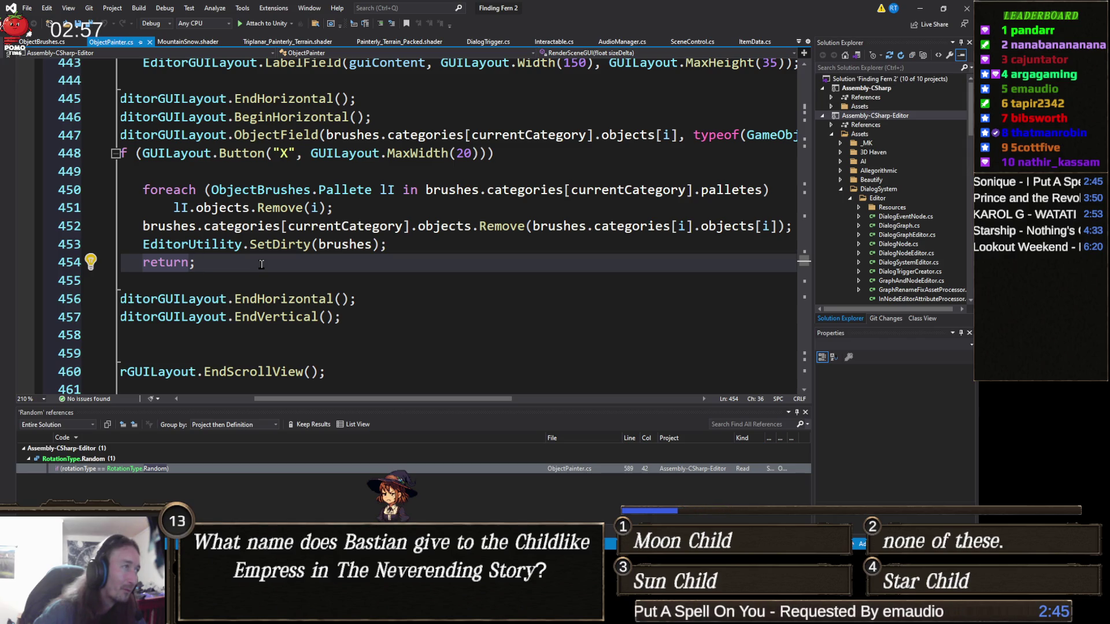
# - Review the SetDirty and return lines 452–454 in ObjectPainter.cs, then switch back to Unity with Alt+Tab
pyautogui.click(194, 262)
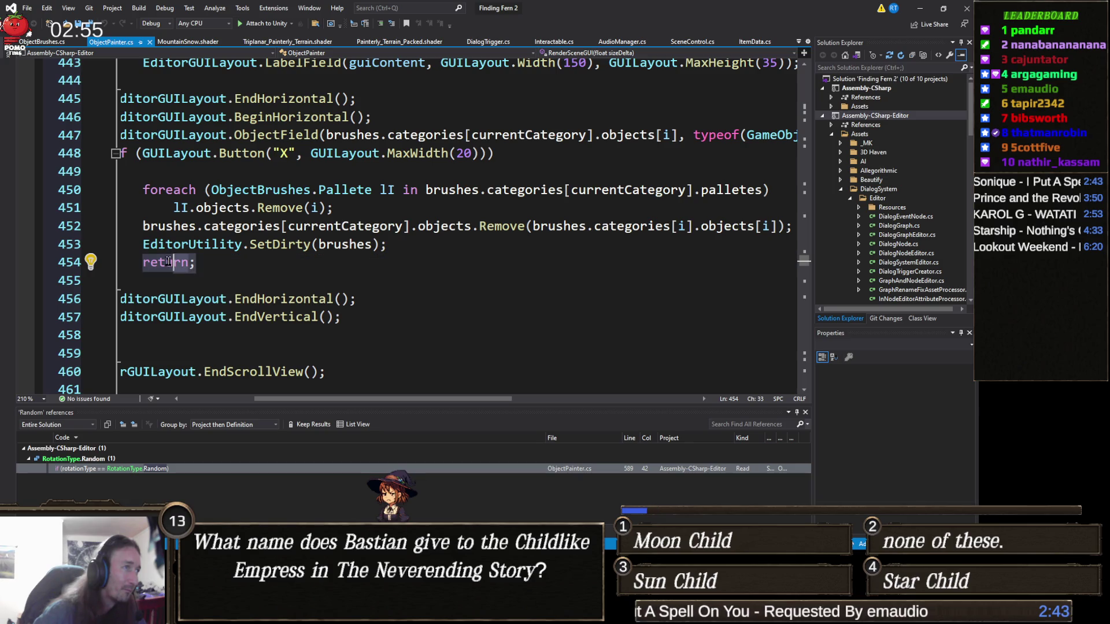
pyautogui.click(229, 256)
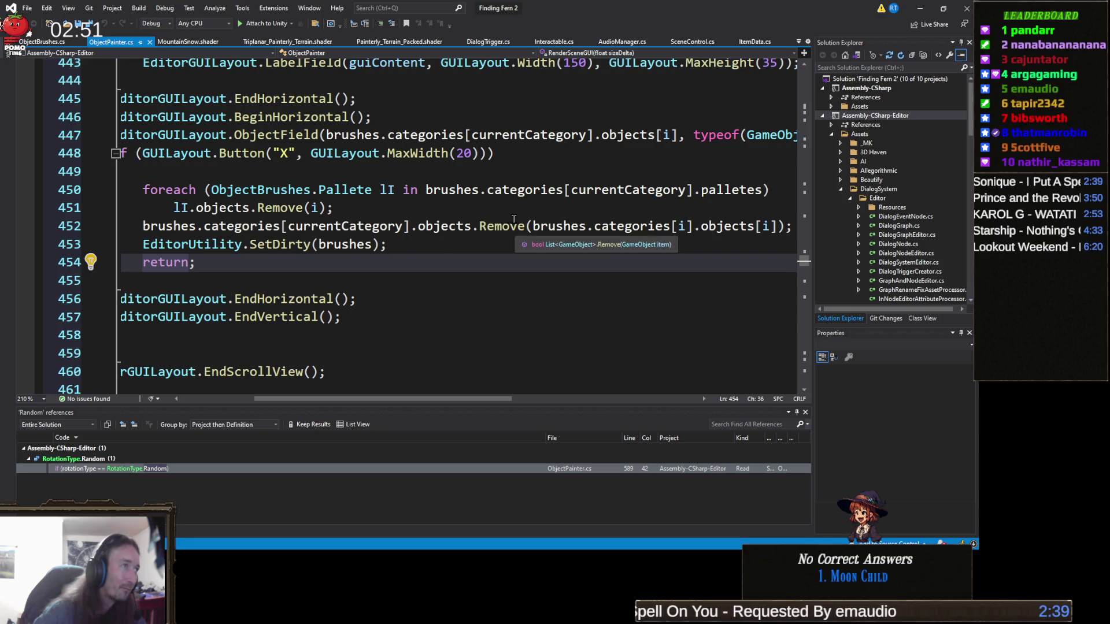
pyautogui.moveTo(278, 208)
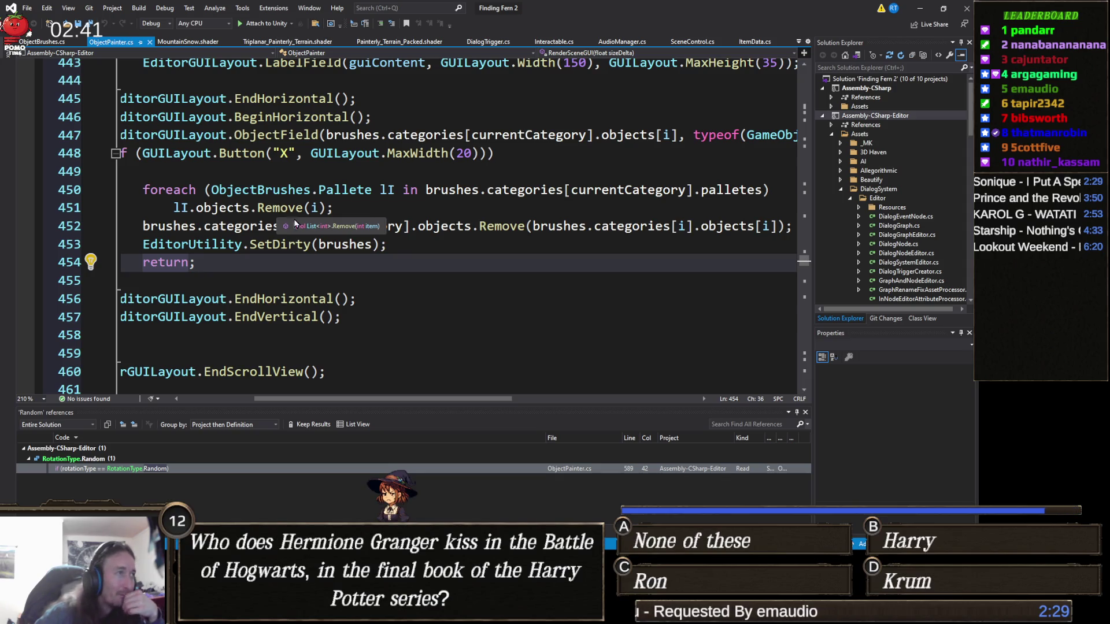
pyautogui.moveTo(359, 224)
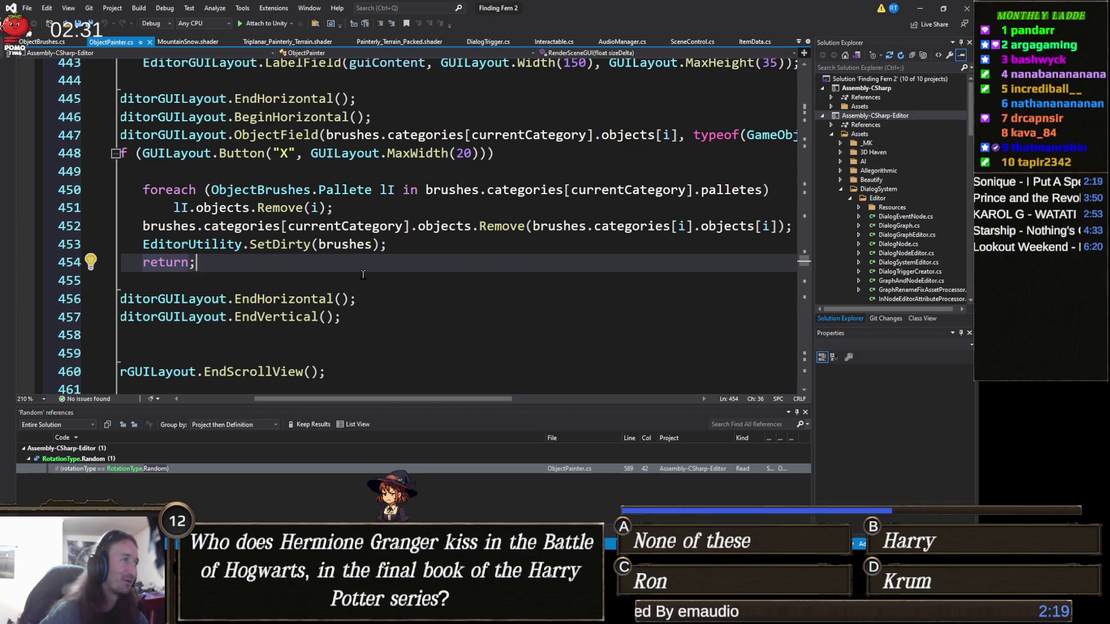
pyautogui.click(407, 245)
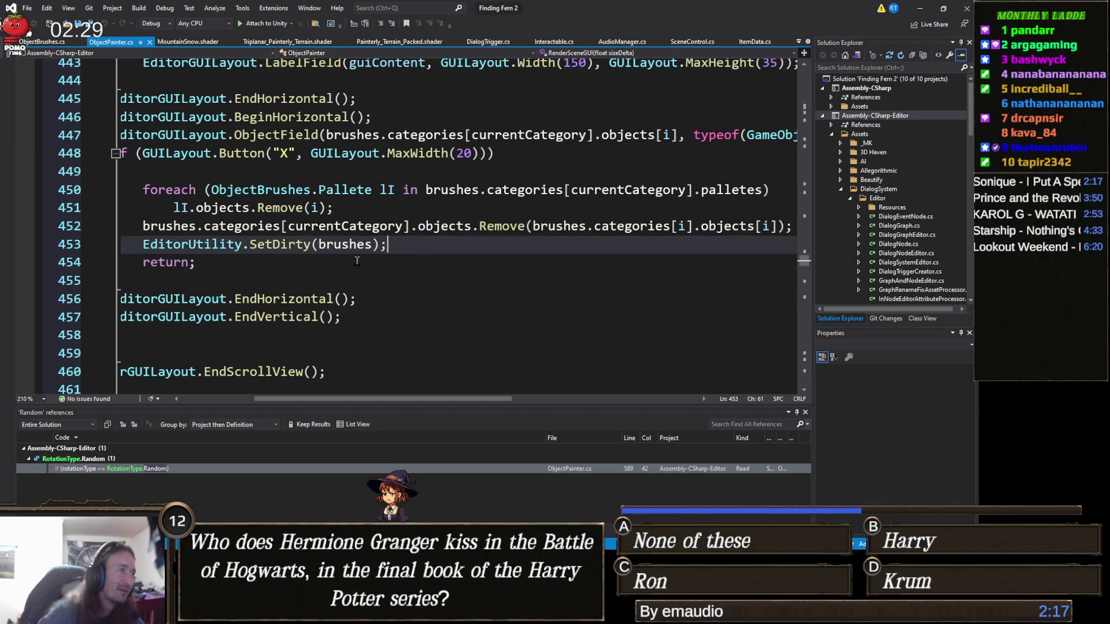
pyautogui.click(233, 262)
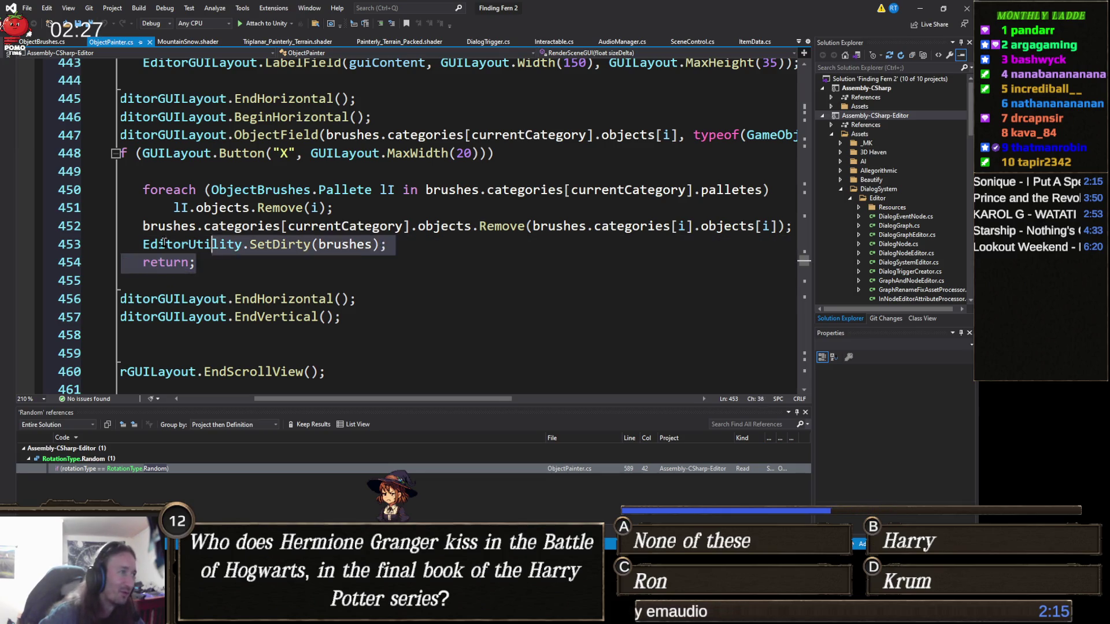
pyautogui.hscroll(-3, 346, 266)
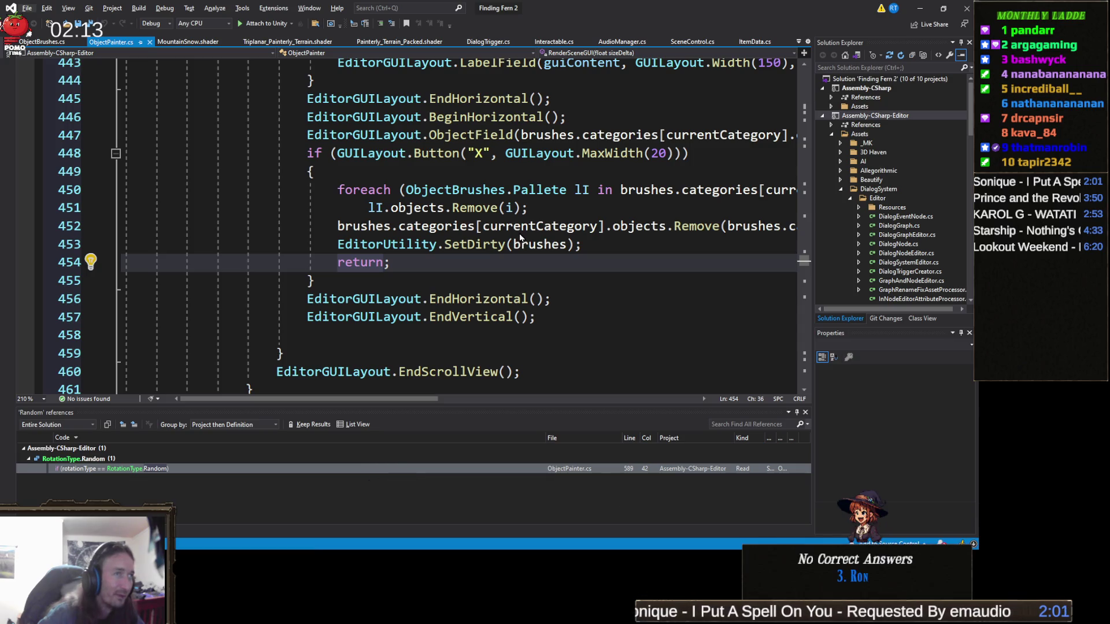
pyautogui.click(520, 233)
pyautogui.click(501, 246)
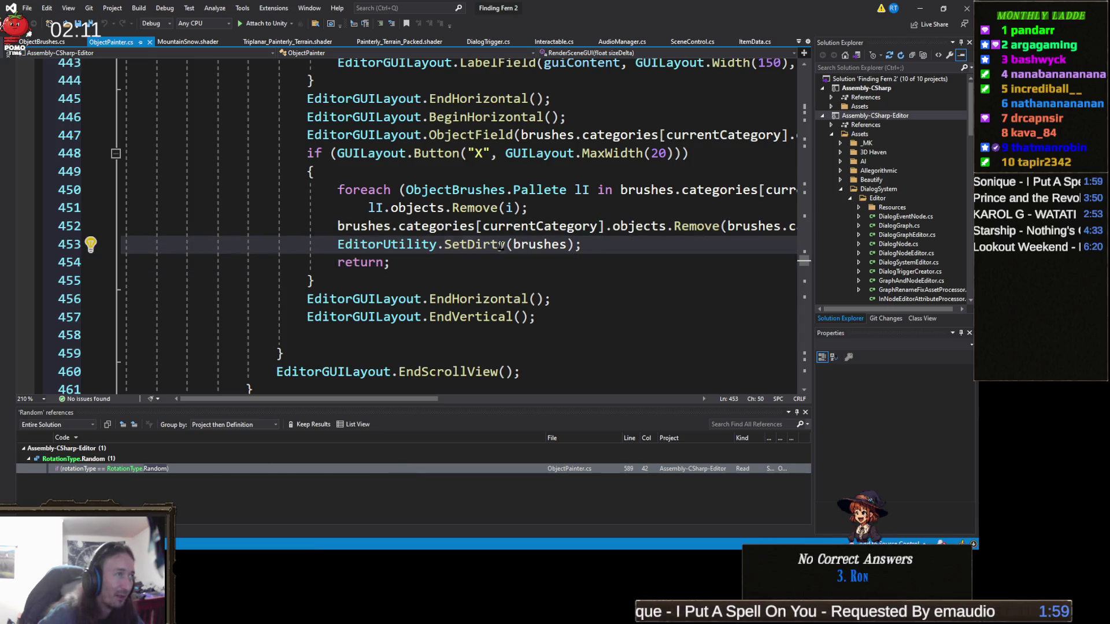
pyautogui.hotkey('alt', 'Tab')
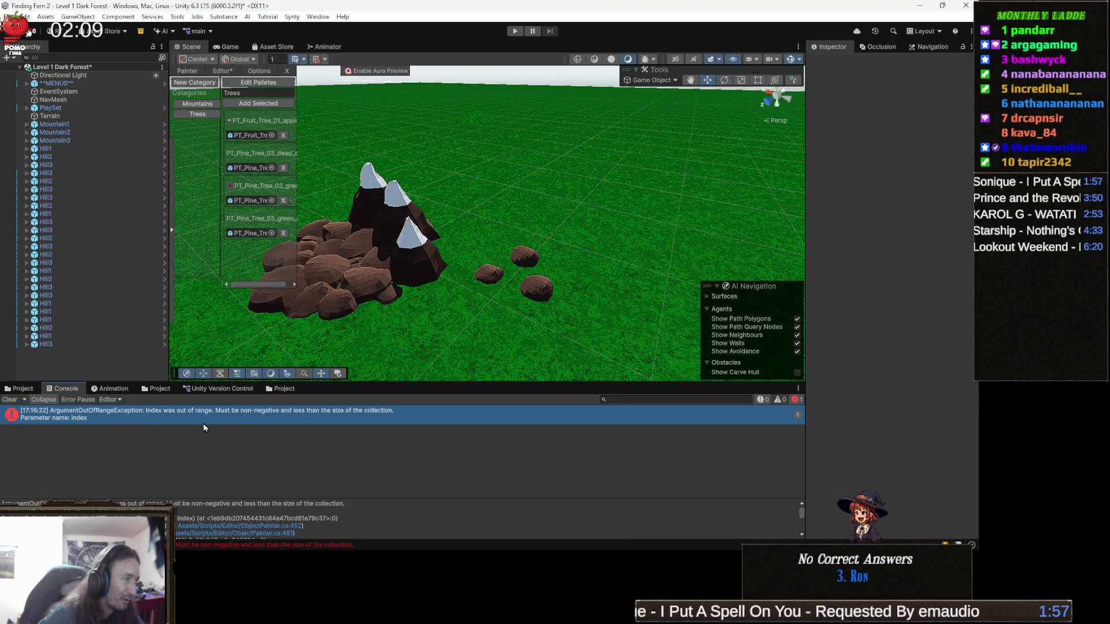
pyautogui.doubleClick(201, 412)
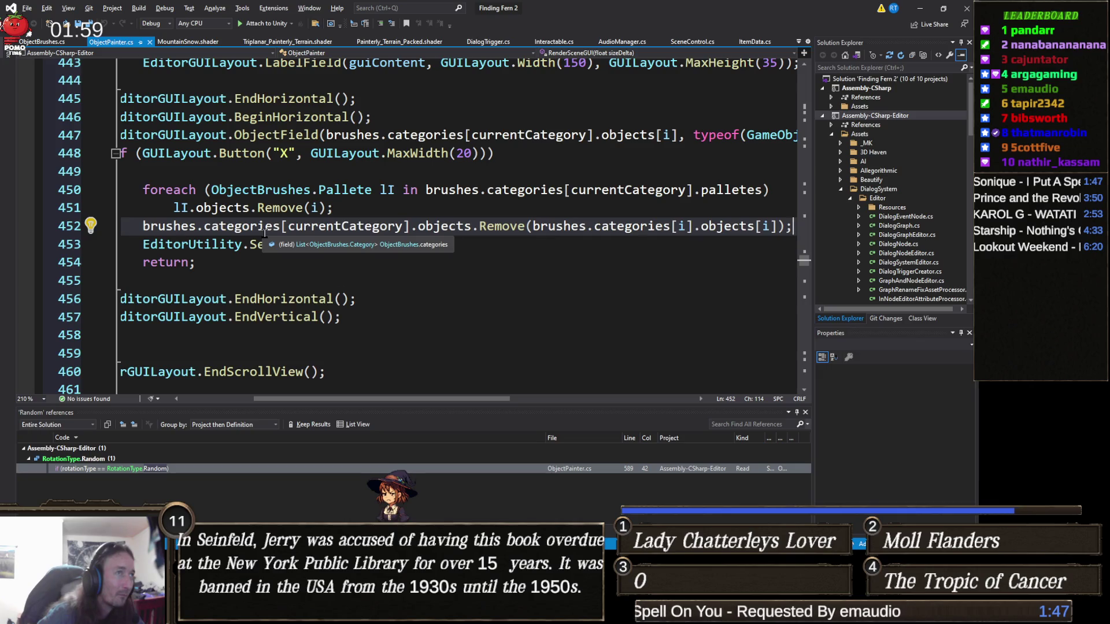
pyautogui.scroll(2, 271, 256)
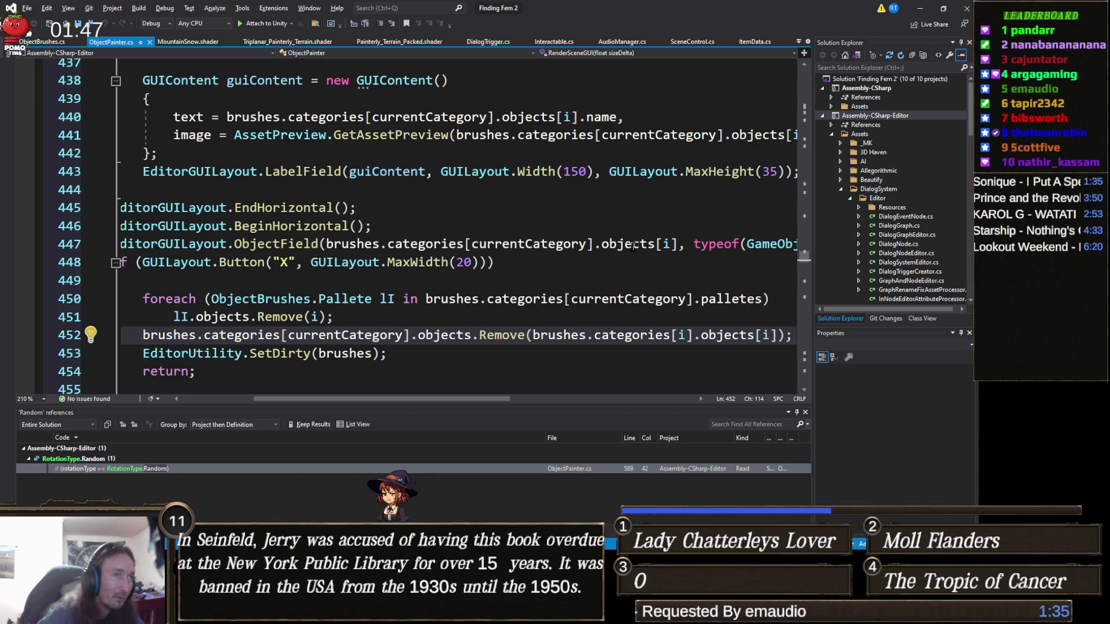
pyautogui.hotkey('alt', 'Tab')
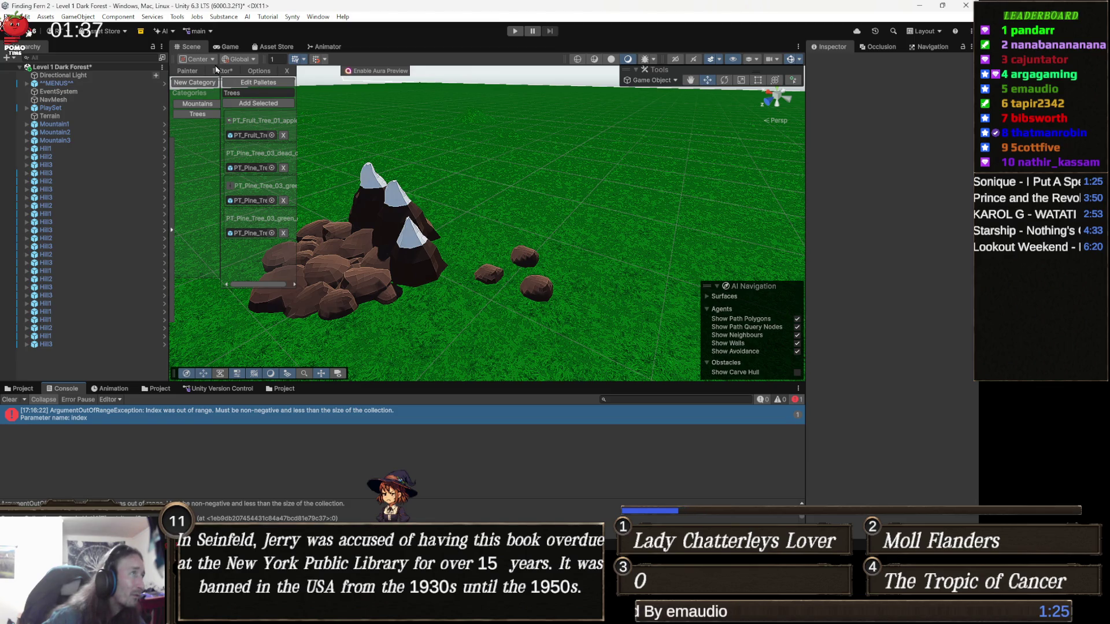
# - Close and reopen the Object Painter from Tools > Painting, then show the Trees category
pyautogui.click(286, 72)
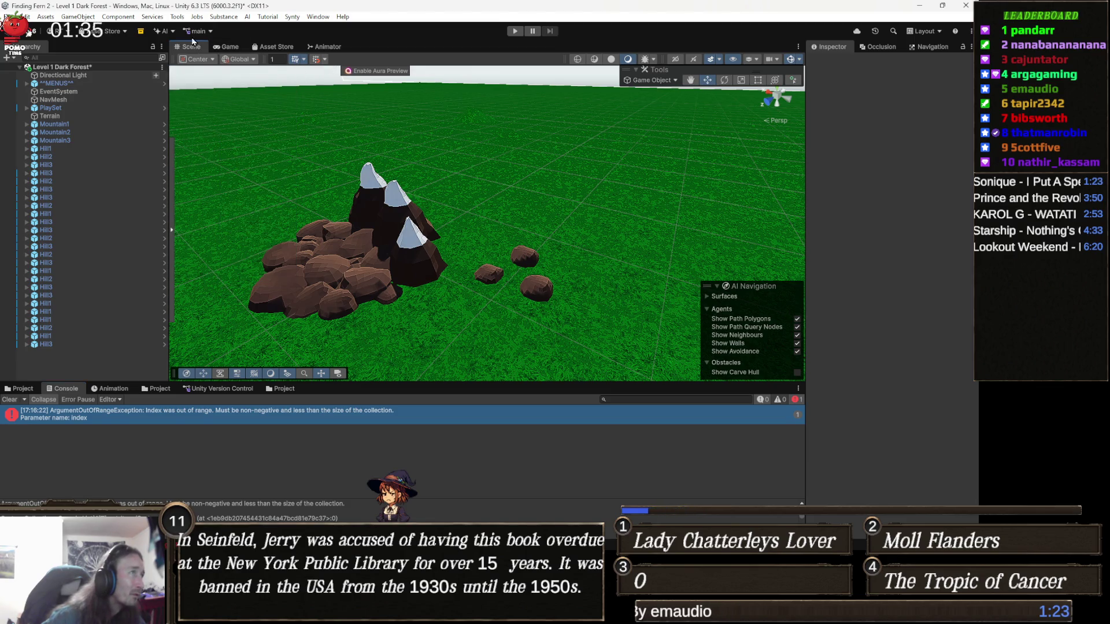
pyautogui.click(177, 16)
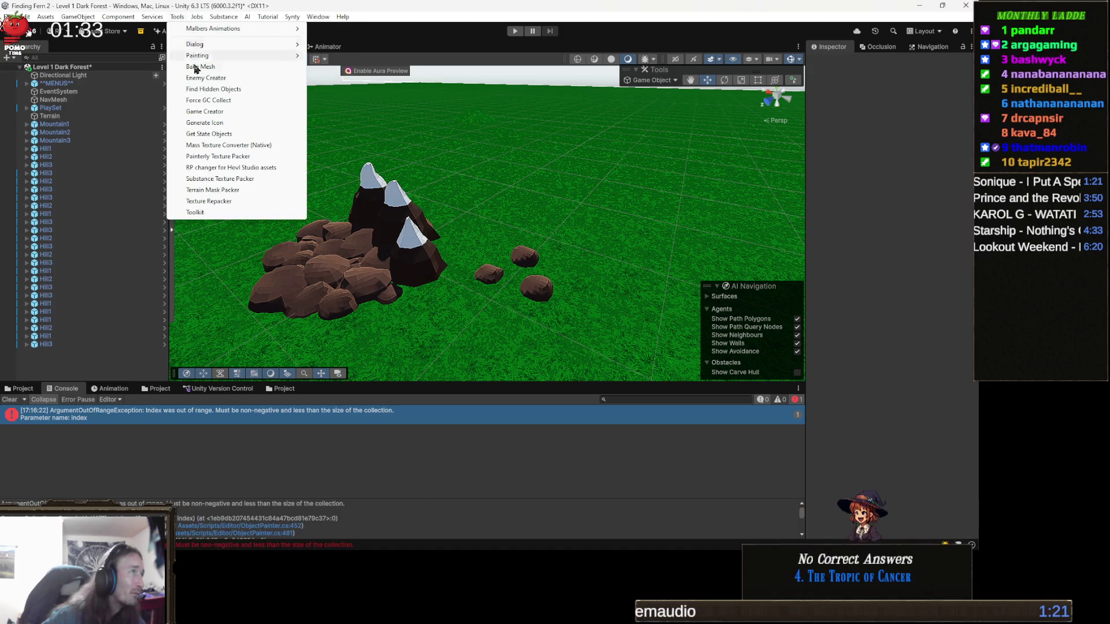
pyautogui.moveTo(216, 60)
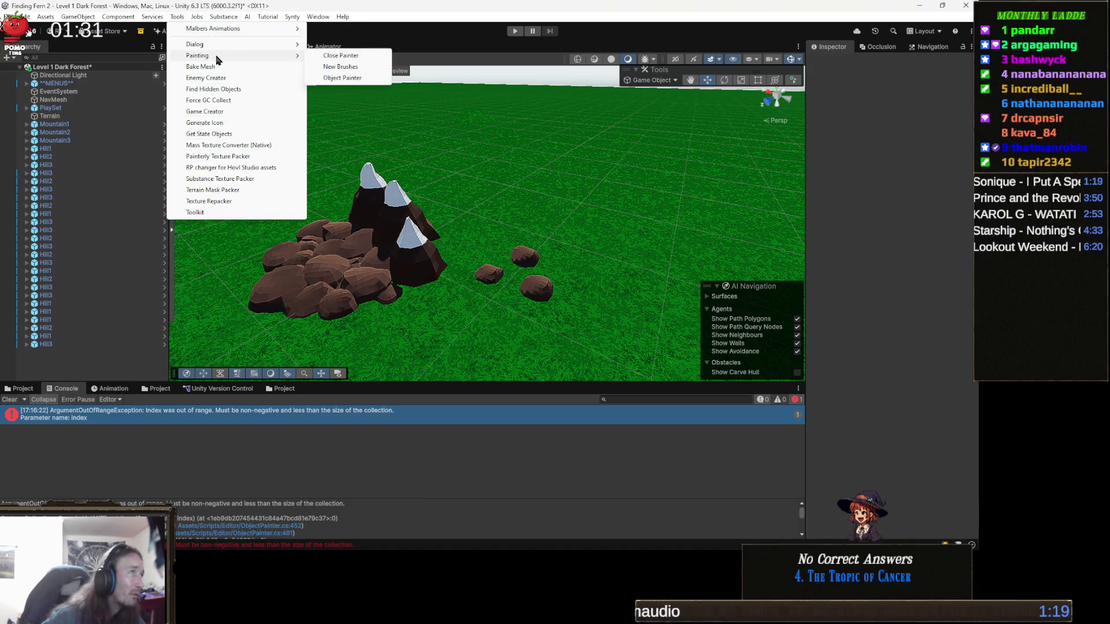
pyautogui.click(344, 78)
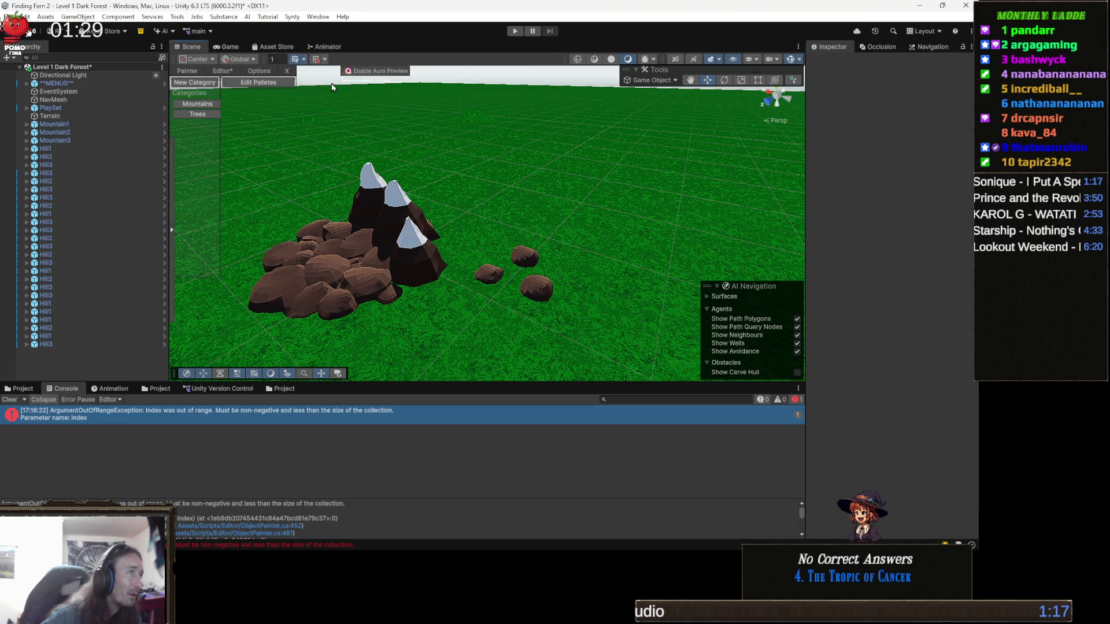
pyautogui.click(197, 115)
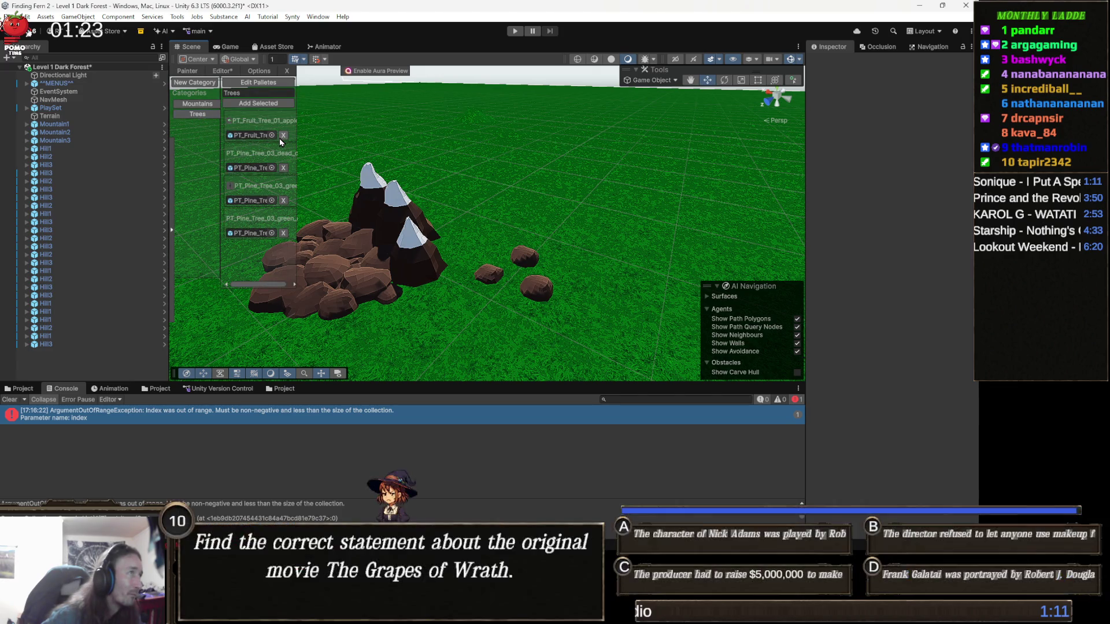
# - Remove the three pine tree entries from Trees, then try dragging two Environments prefabs into the list
pyautogui.click(283, 168)
pyautogui.click(283, 169)
pyautogui.click(284, 168)
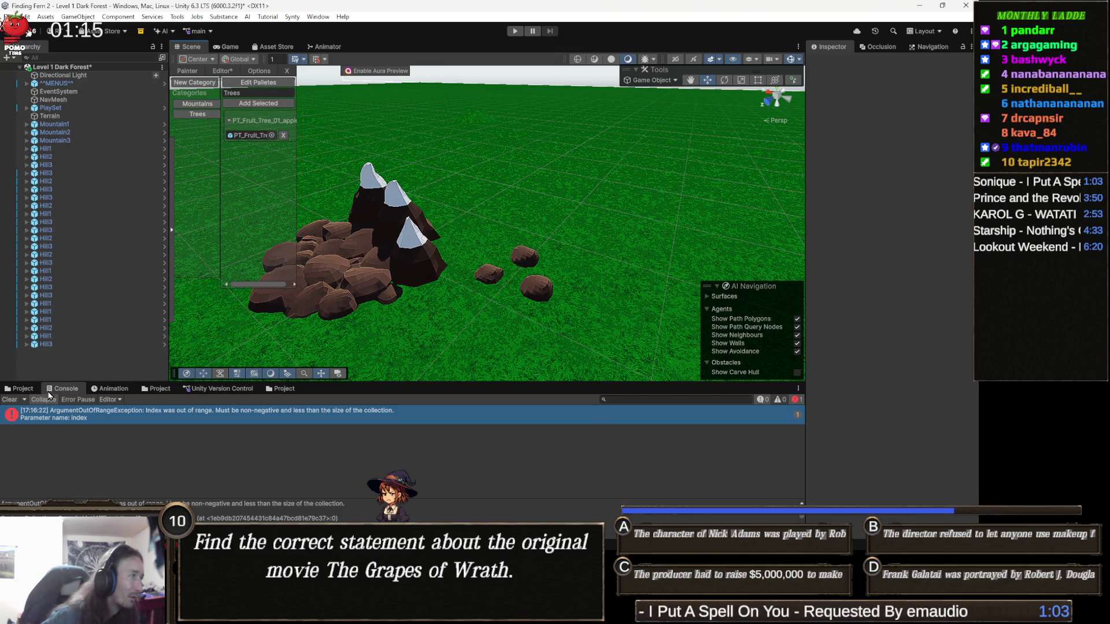
pyautogui.click(20, 389)
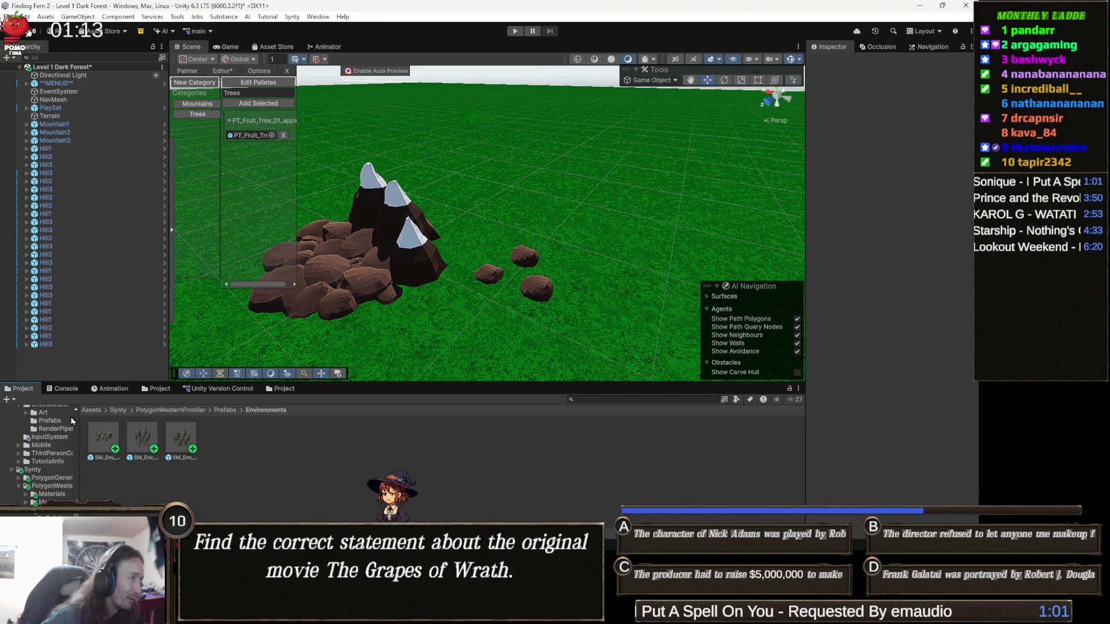
pyautogui.moveTo(191, 438); pyautogui.dragTo(261, 137)
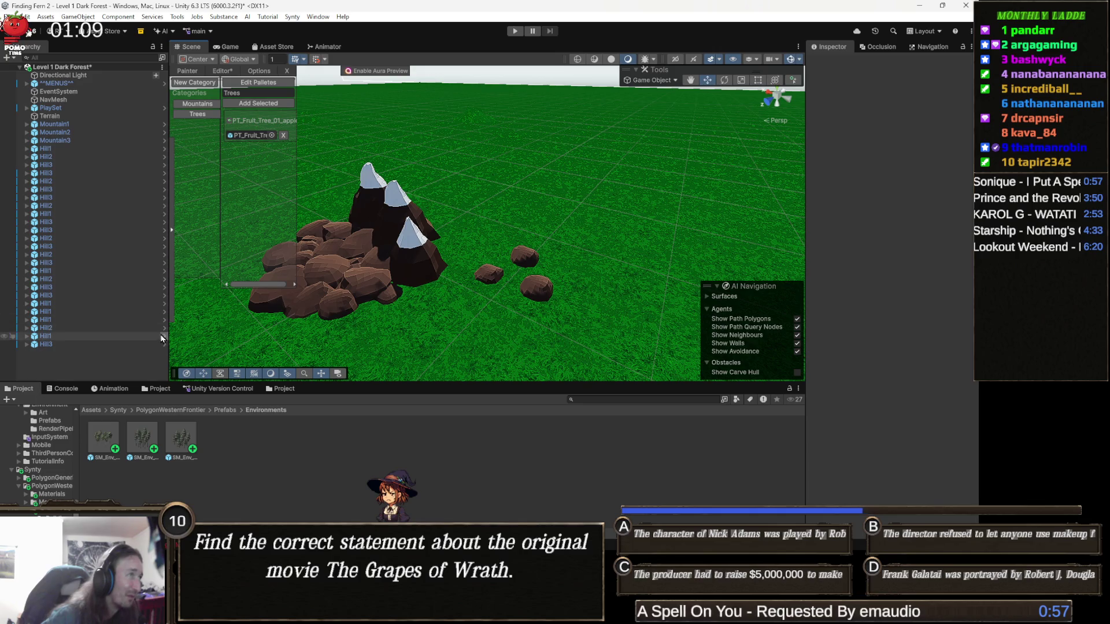
pyautogui.moveTo(180, 446)
pyautogui.mouseDown()
pyautogui.moveTo(255, 128)
pyautogui.moveTo(249, 137)
pyautogui.mouseUp()
# - Use the object picker on the fruit tree entry, search 'cp', and choose the birch tree clump
pyautogui.moveTo(324, 243)
pyautogui.mouseDown()
pyautogui.moveTo(425, 254)
pyautogui.moveTo(422, 243)
pyautogui.moveTo(434, 266)
pyautogui.moveTo(407, 354)
pyautogui.mouseUp()
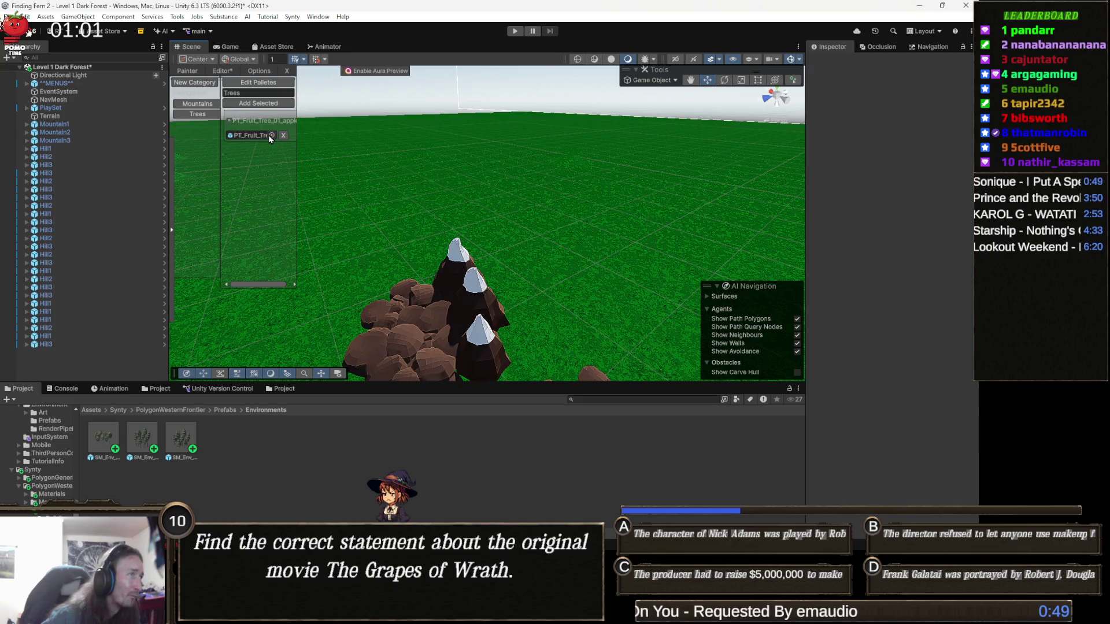
pyautogui.click(271, 135)
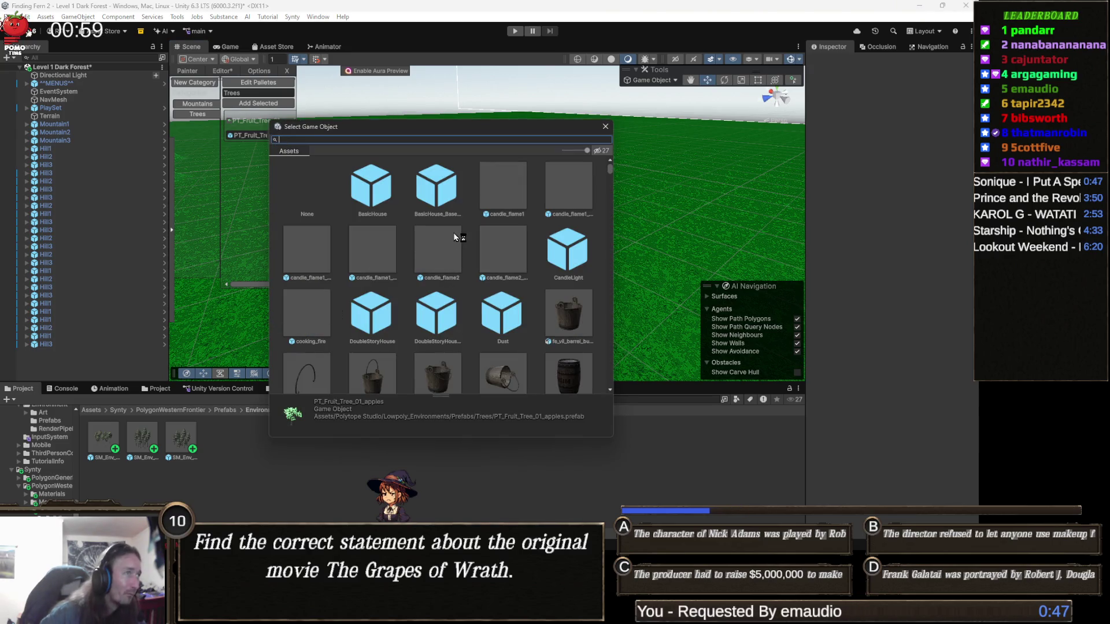
pyautogui.write('clum')
pyautogui.write('p')
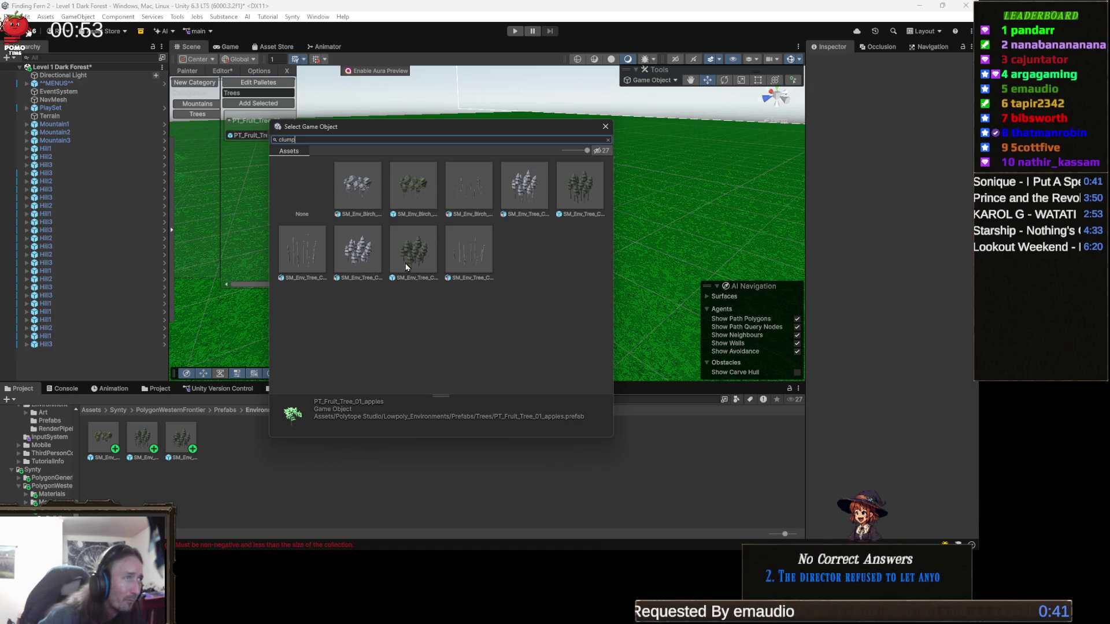
pyautogui.doubleClick(408, 185)
pyautogui.moveTo(367, 247); pyautogui.dragTo(440, 269)
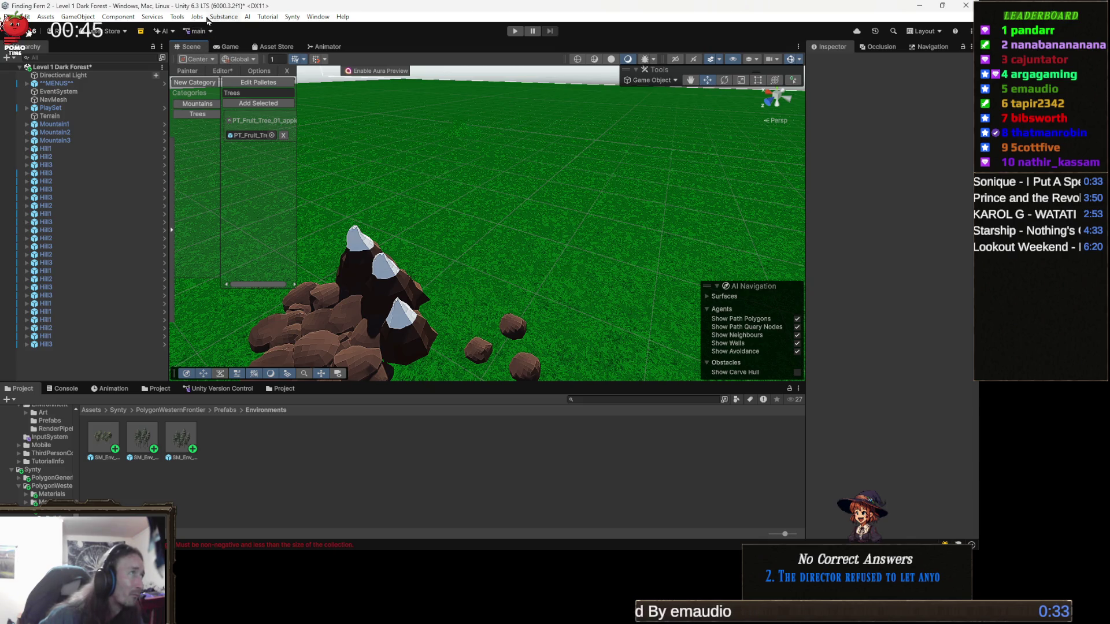
pyautogui.click(178, 17)
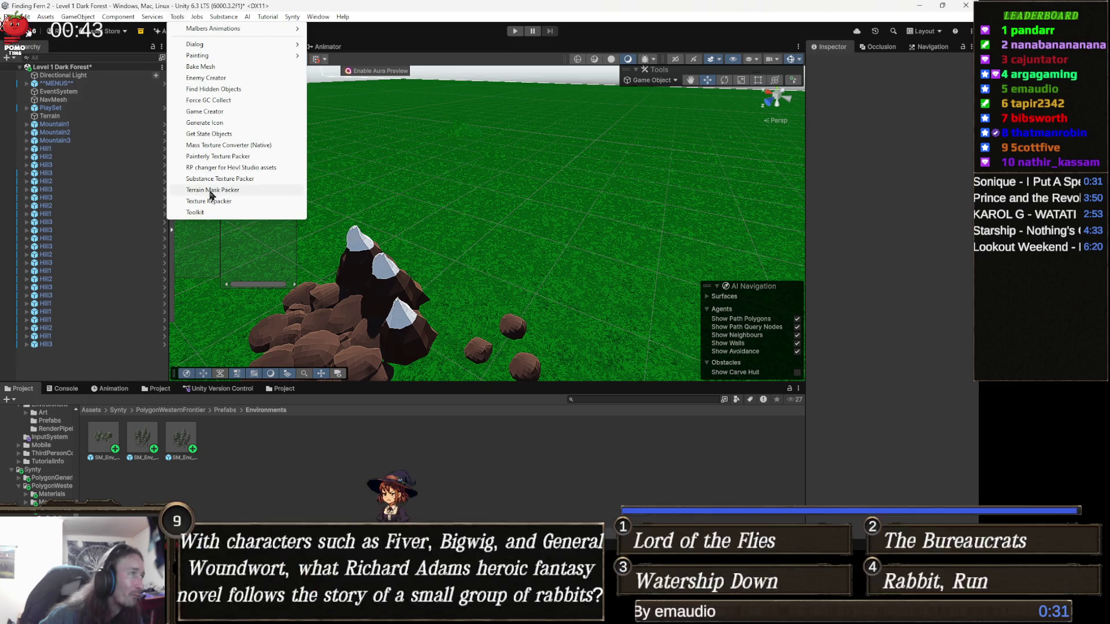
# - Close and reopen the Object Painter from the custom tools menu, then open its Trees category
pyautogui.moveTo(343, 17)
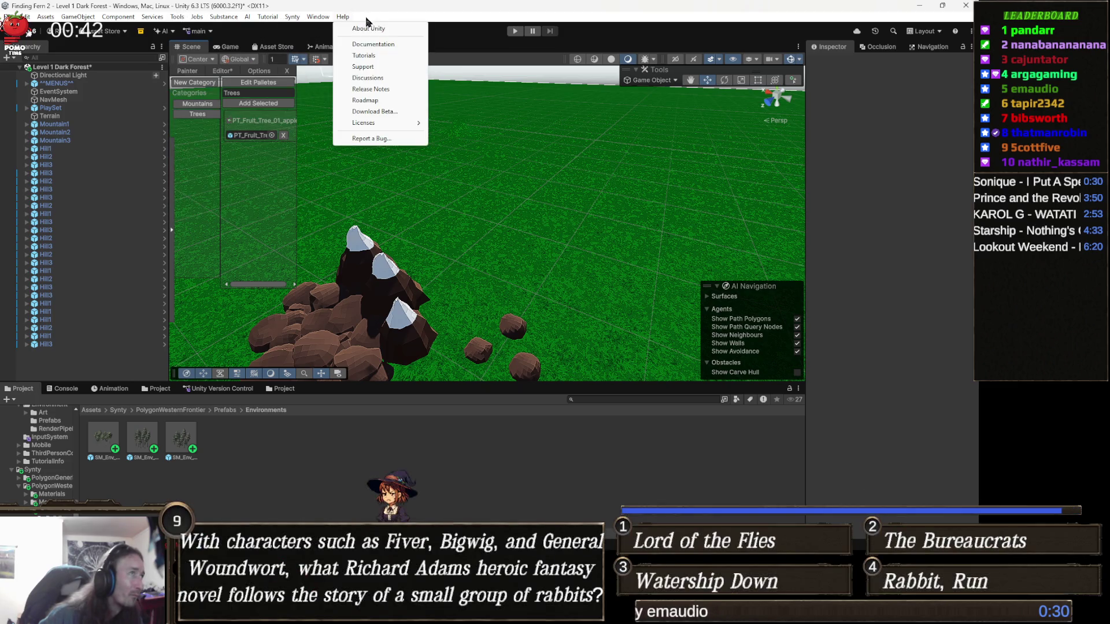
pyautogui.click(288, 70)
pyautogui.click(287, 70)
pyautogui.click(182, 20)
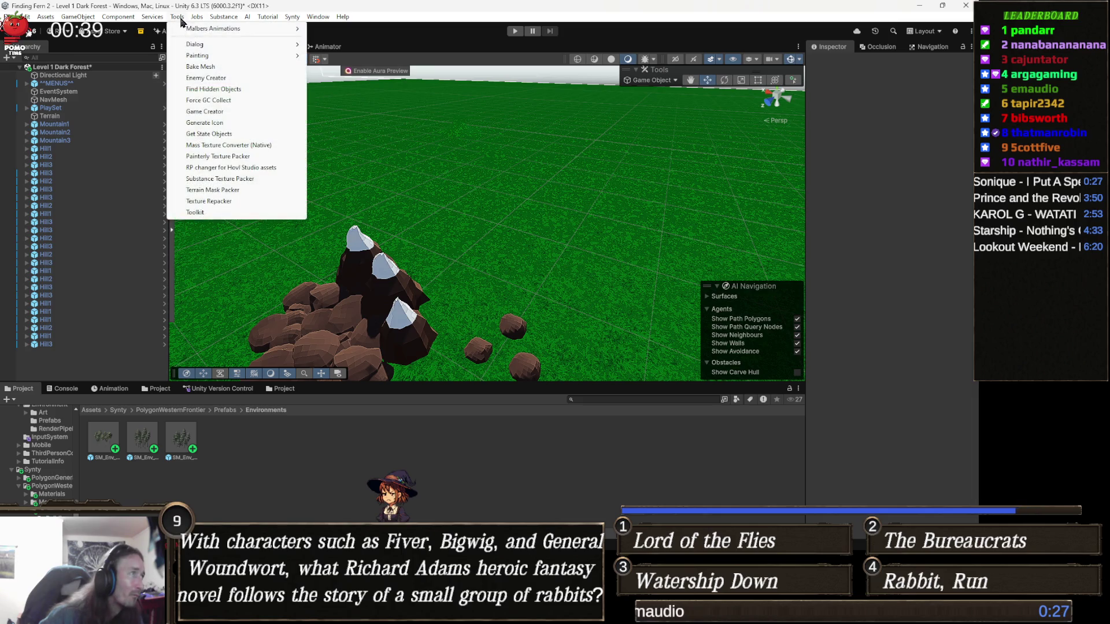
pyautogui.moveTo(228, 56)
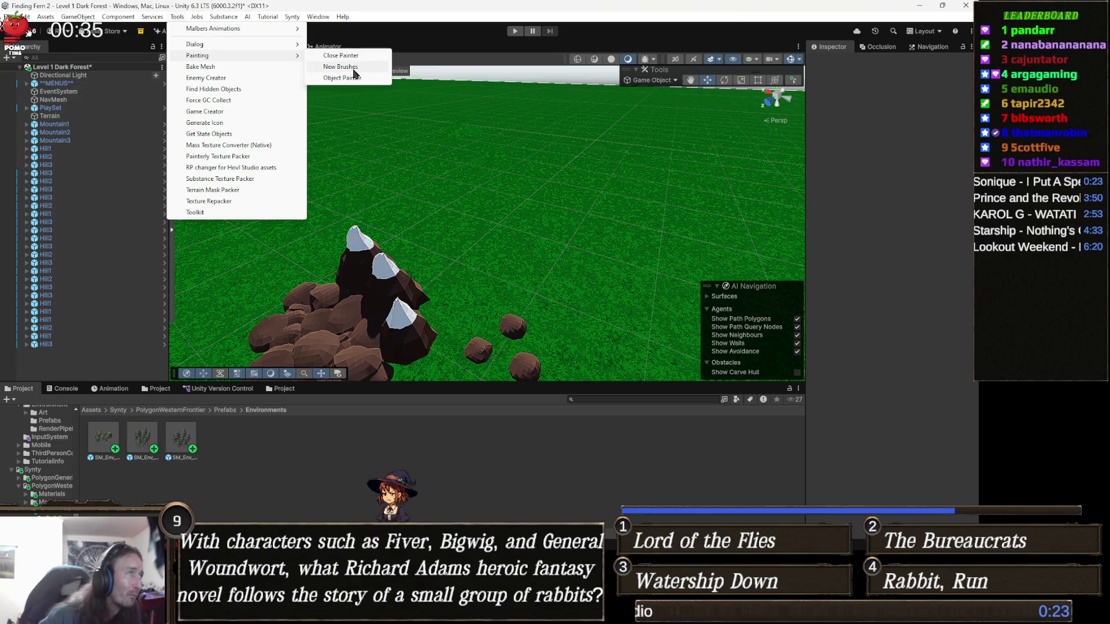
pyautogui.click(351, 78)
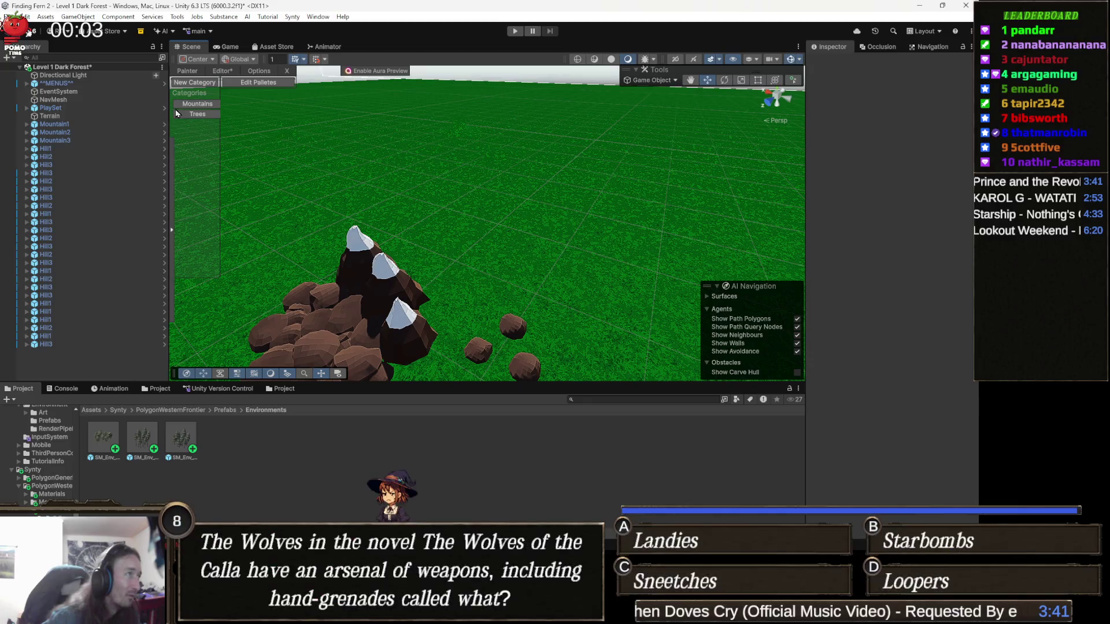
pyautogui.click(197, 114)
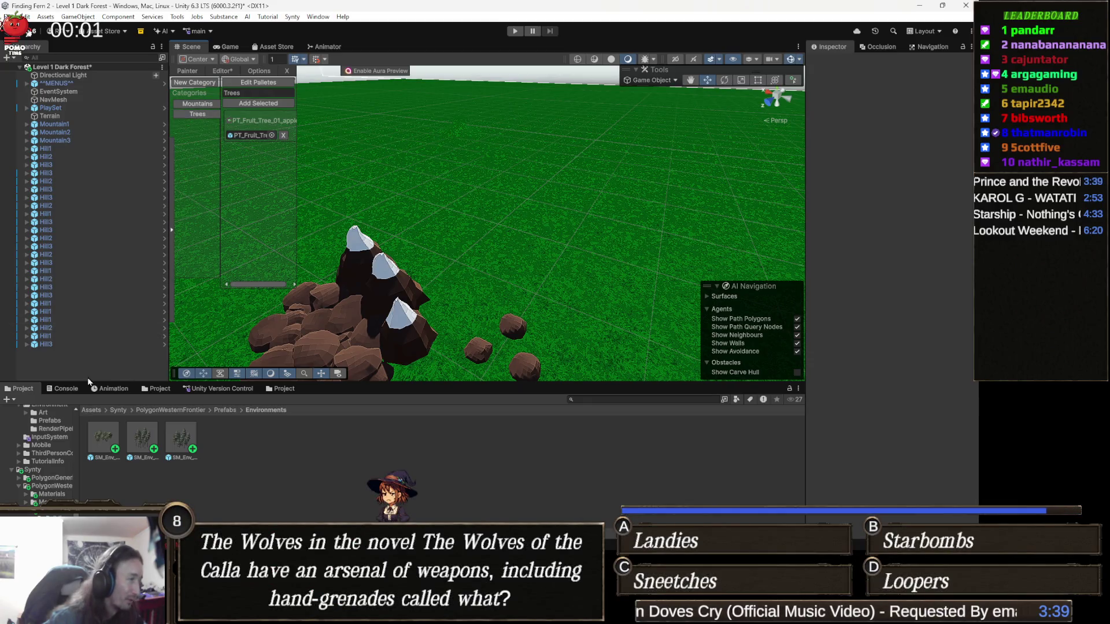
# - Search the Project for 'brushes' and show the brushes ObjectBrushes asset in the Inspector
pyautogui.click(65, 388)
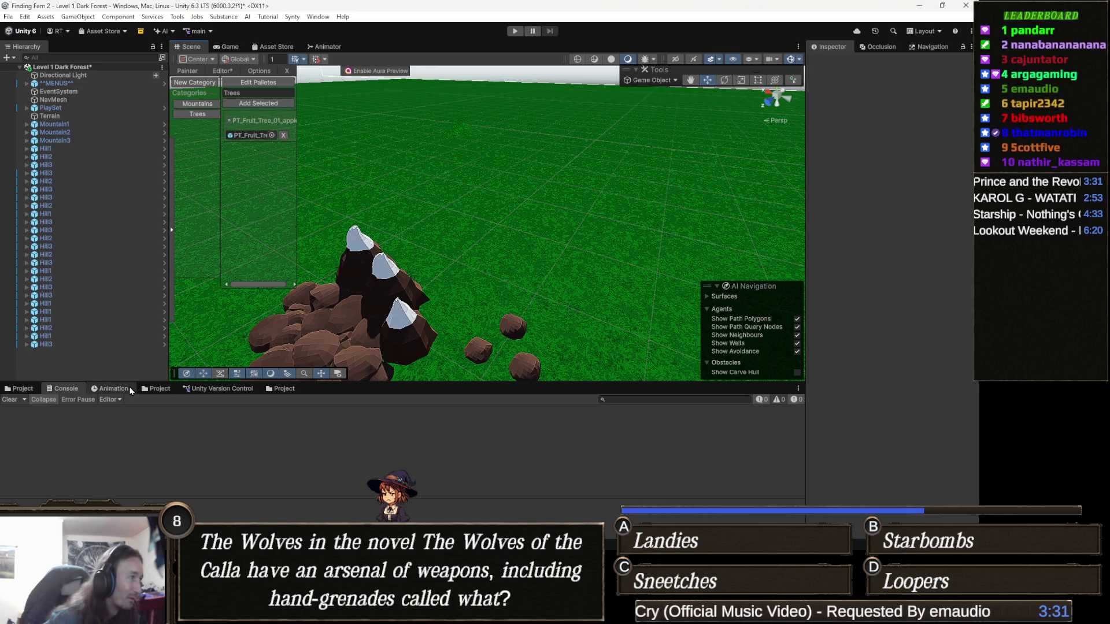
pyautogui.click(25, 394)
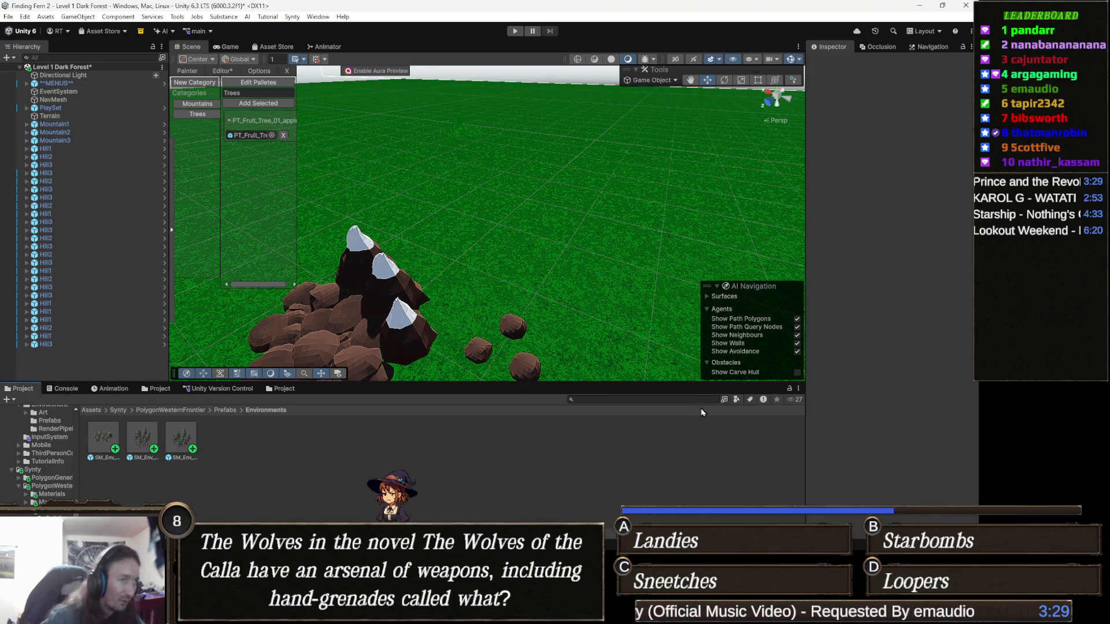
pyautogui.click(279, 388)
pyautogui.click(637, 399)
pyautogui.write('brushes')
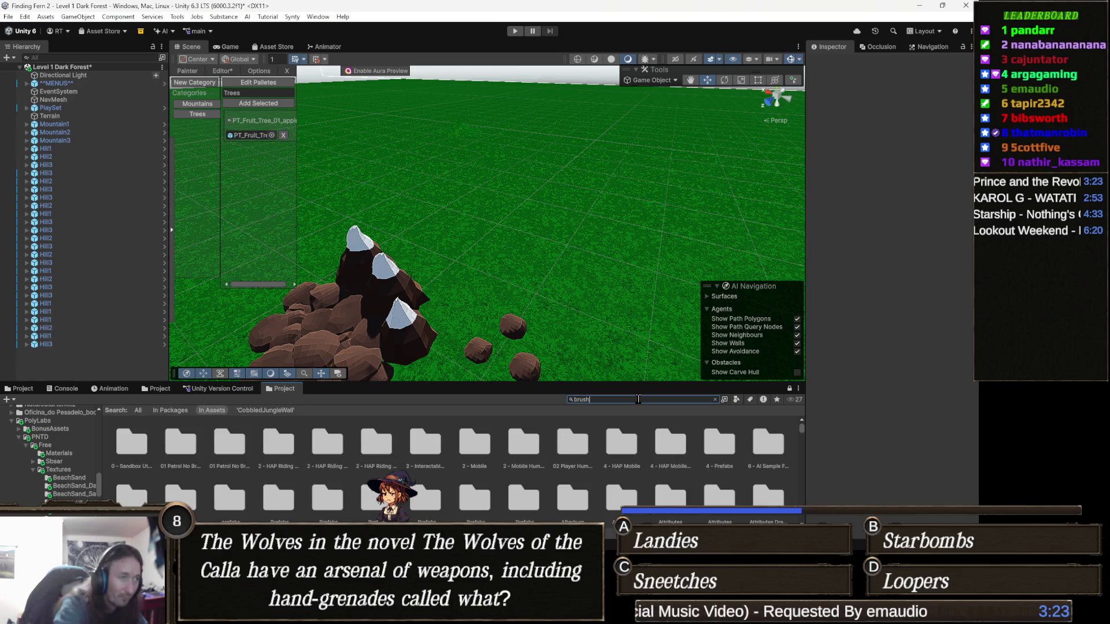
pyautogui.click(132, 442)
pyautogui.moveTo(48, 395)
pyautogui.mouseDown()
pyautogui.moveTo(93, 427)
pyautogui.moveTo(196, 457)
pyautogui.moveTo(206, 434)
pyautogui.moveTo(104, 443)
pyautogui.moveTo(811, 374)
pyautogui.moveTo(868, 326)
pyautogui.moveTo(867, 280)
pyautogui.moveTo(883, 247)
pyautogui.moveTo(854, 128)
pyautogui.mouseUp()
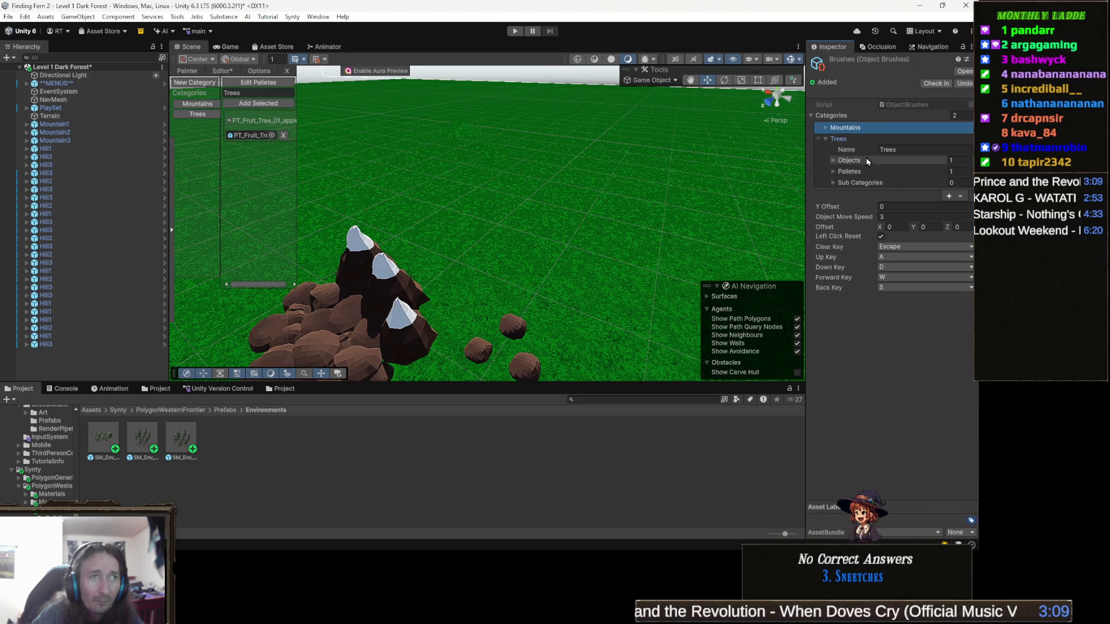
# - Drop the birch clump into the Trees object slot, Add Selected two more SM_Env clumps, then close the painter
pyautogui.click(866, 159)
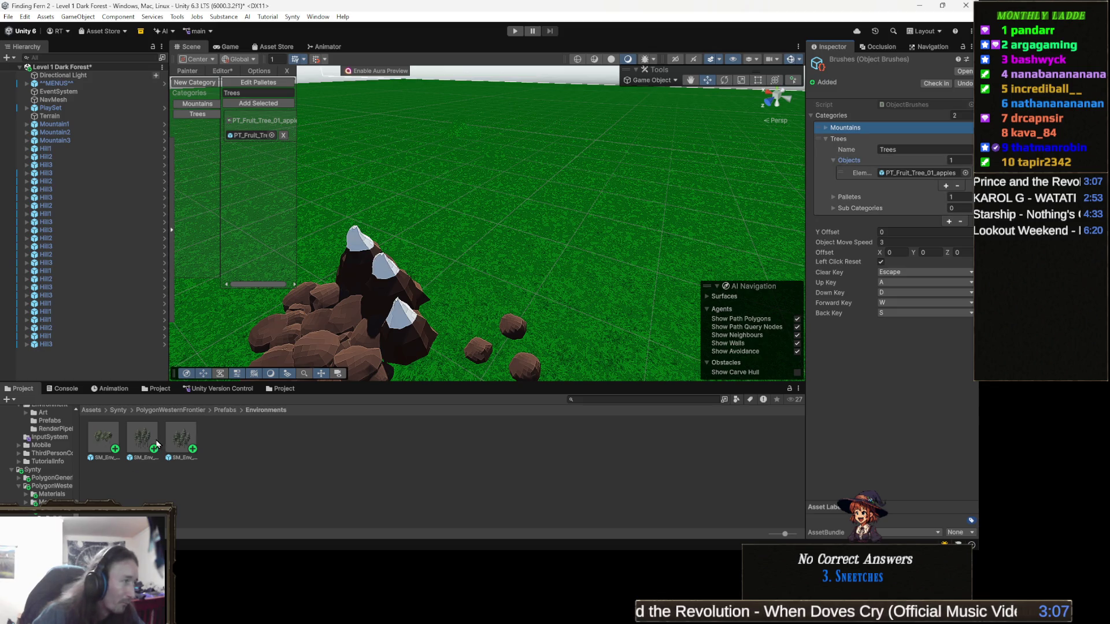
pyautogui.moveTo(105, 439)
pyautogui.mouseDown()
pyautogui.moveTo(763, 271)
pyautogui.moveTo(908, 174)
pyautogui.moveTo(926, 177)
pyautogui.mouseUp()
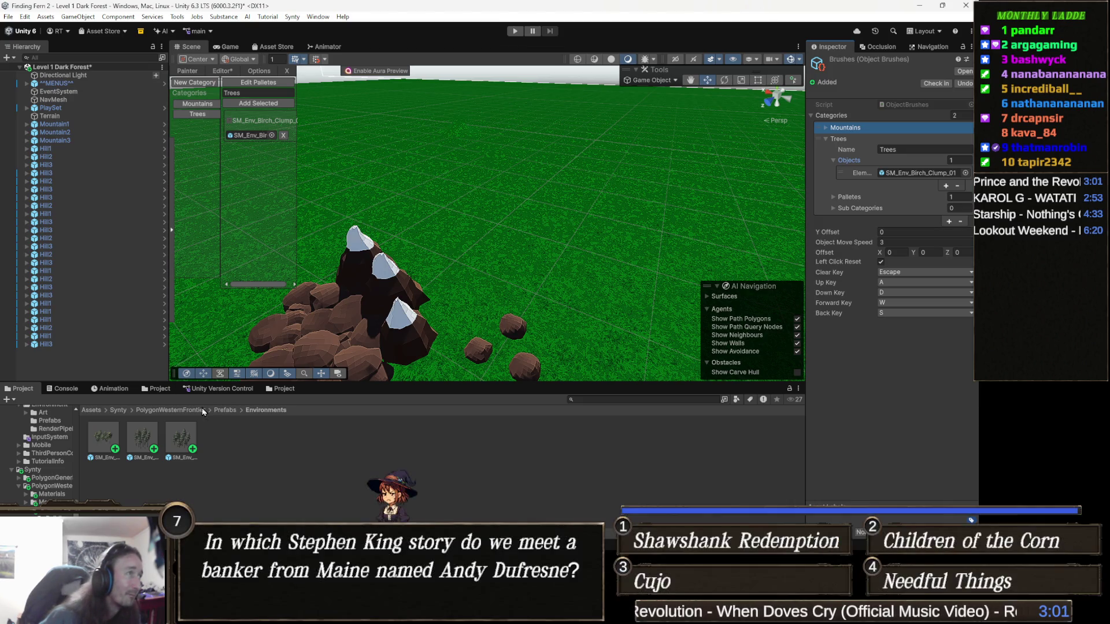
pyautogui.click(142, 442)
pyautogui.keyDown('ctrl'); pyautogui.click(181, 439); pyautogui.keyUp('ctrl')
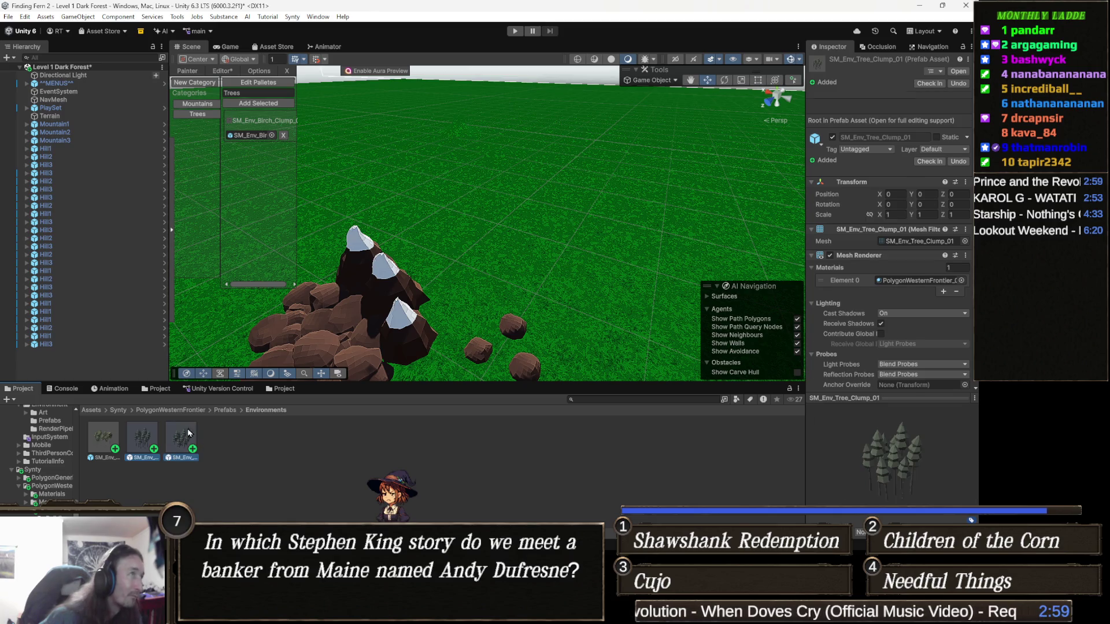
pyautogui.click(272, 104)
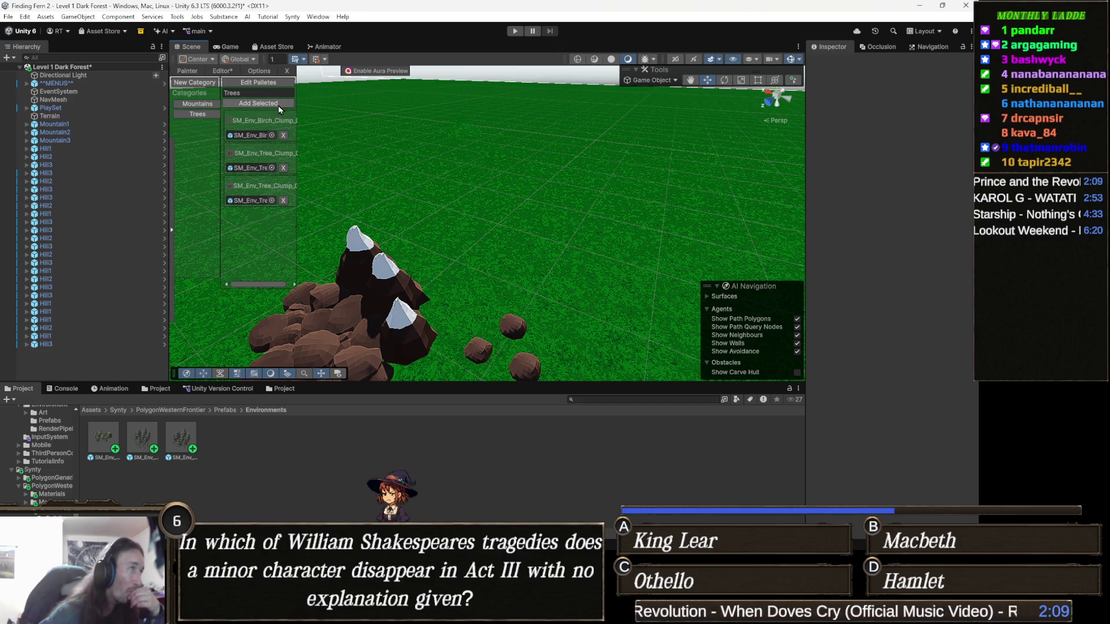
pyautogui.click(277, 85)
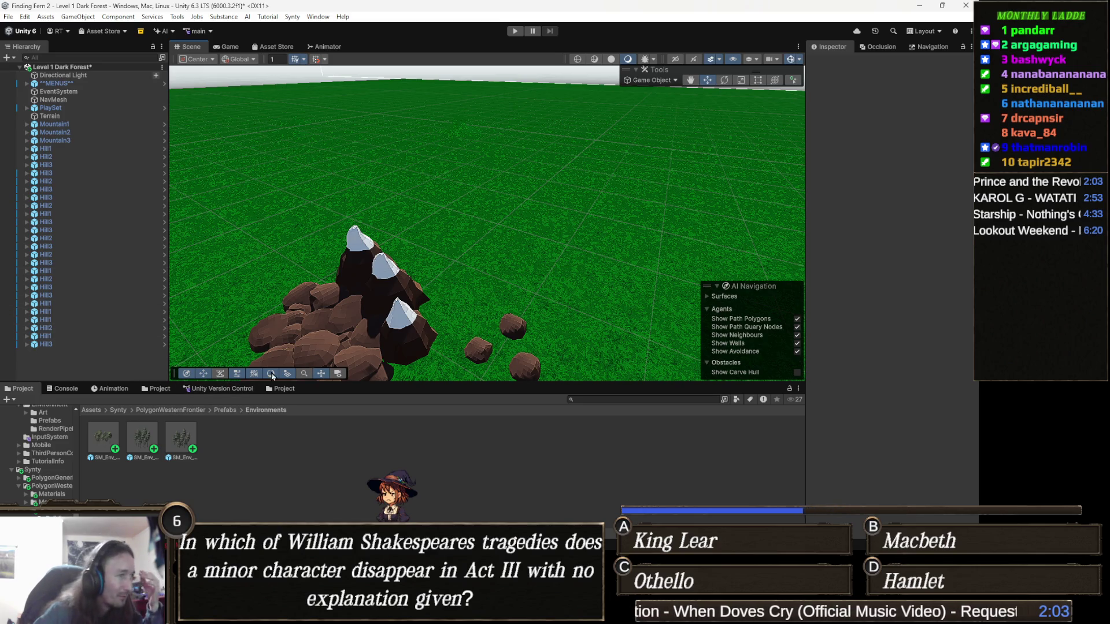
# - Select the brushes asset and expand Palletes > Trees 1 > Objects in the Inspector
pyautogui.click(159, 388)
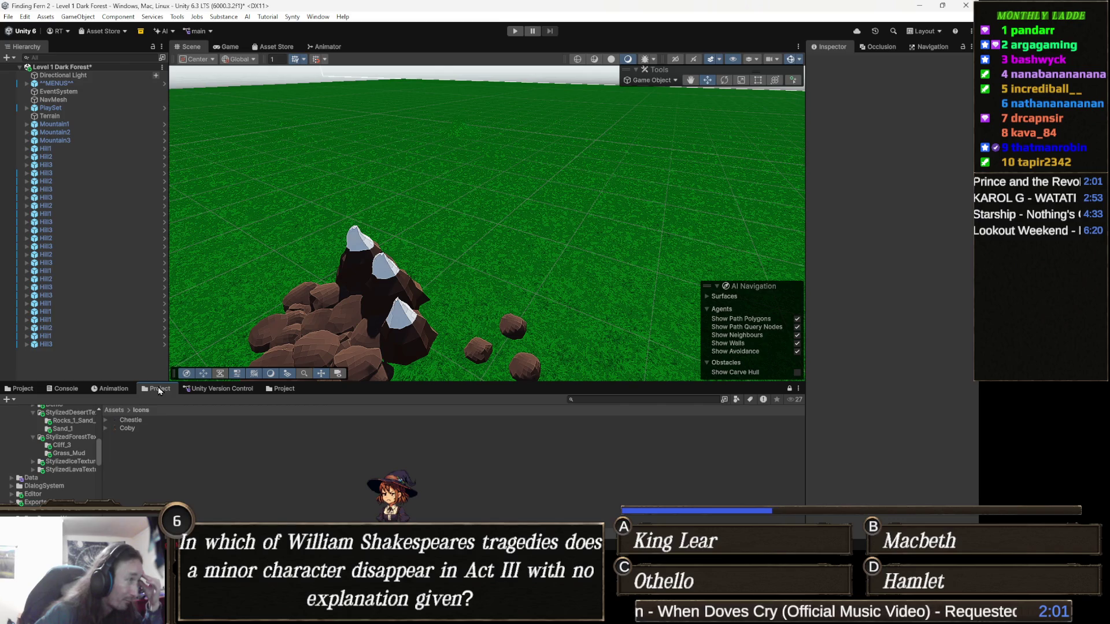
pyautogui.click(284, 389)
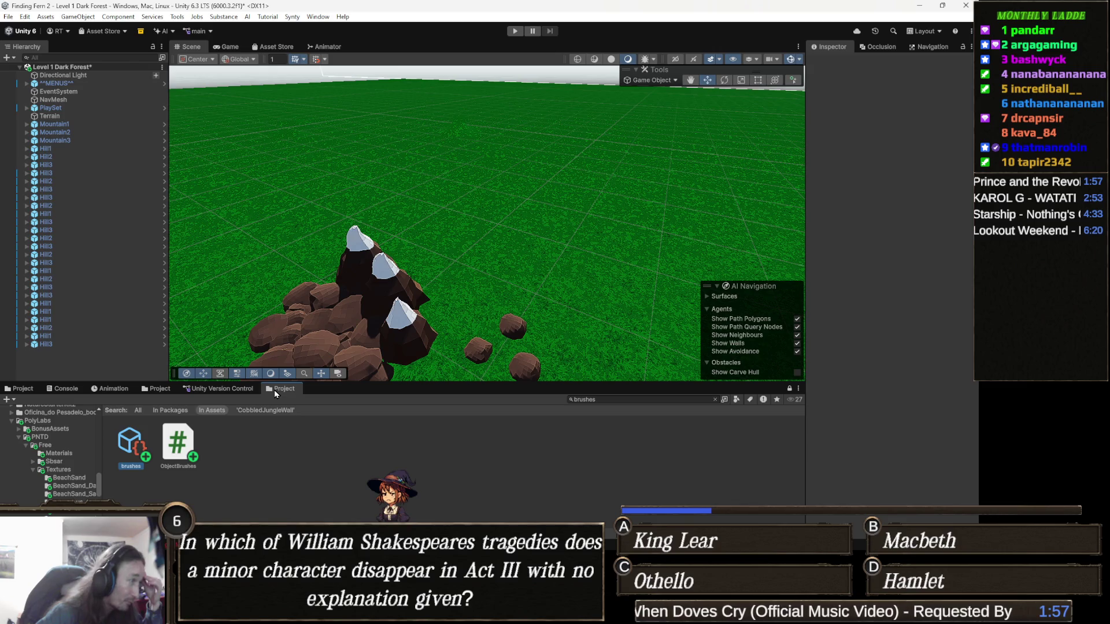
pyautogui.click(137, 451)
pyautogui.click(873, 221)
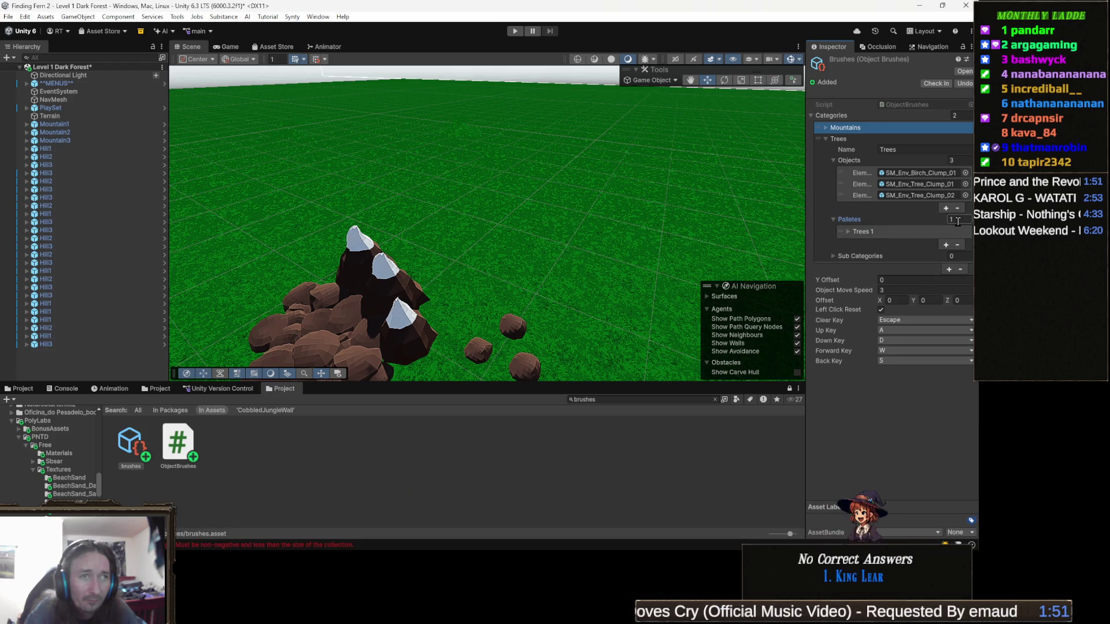
pyautogui.click(883, 223)
pyautogui.click(883, 223)
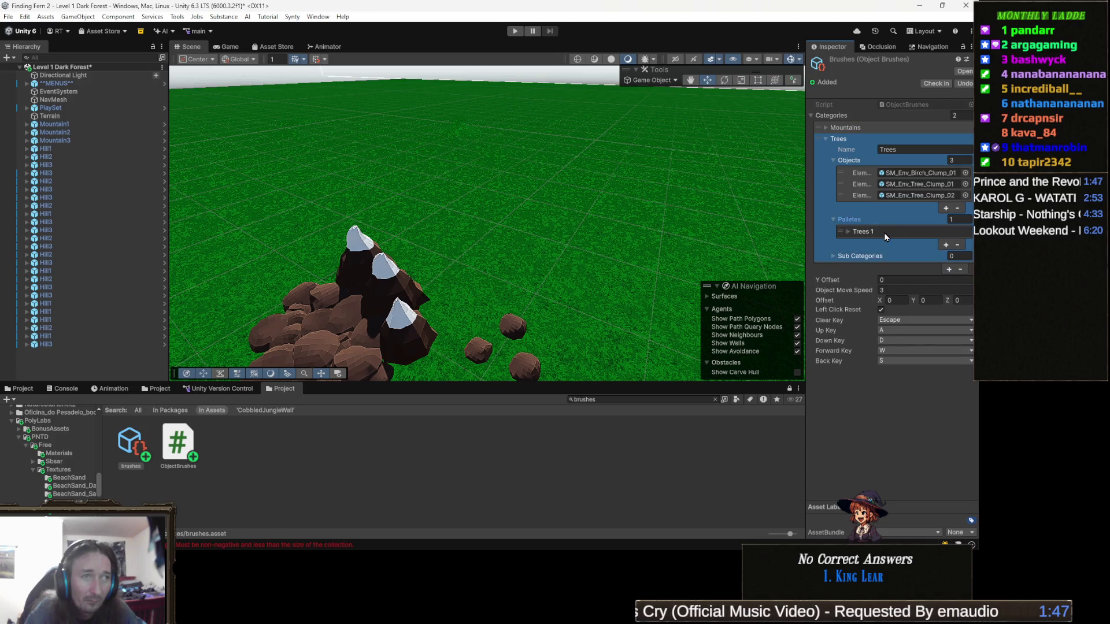
pyautogui.click(886, 232)
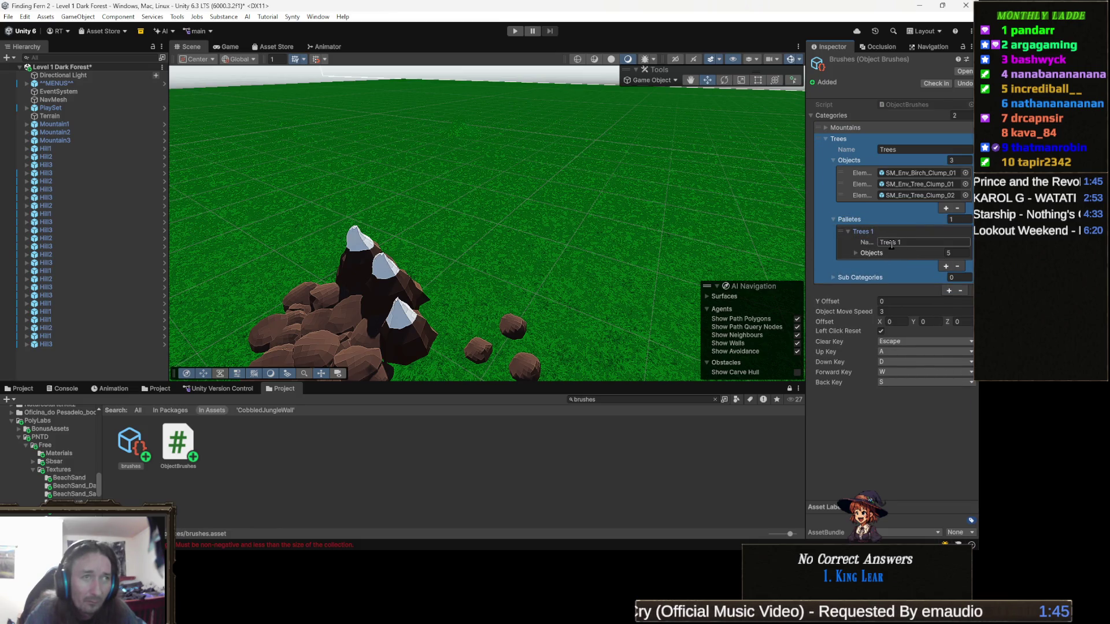
pyautogui.click(871, 253)
# - Set the Trees 1 object count to 3, then remove all three entries to leave it empty
pyautogui.click(968, 252)
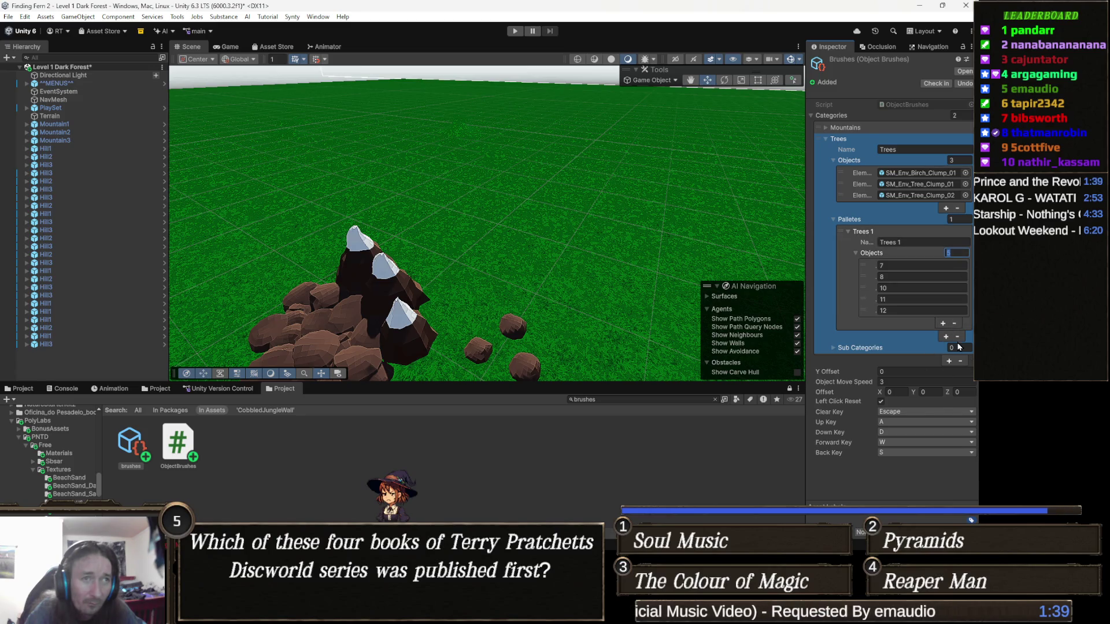
pyautogui.write('3')
pyautogui.press('Return')
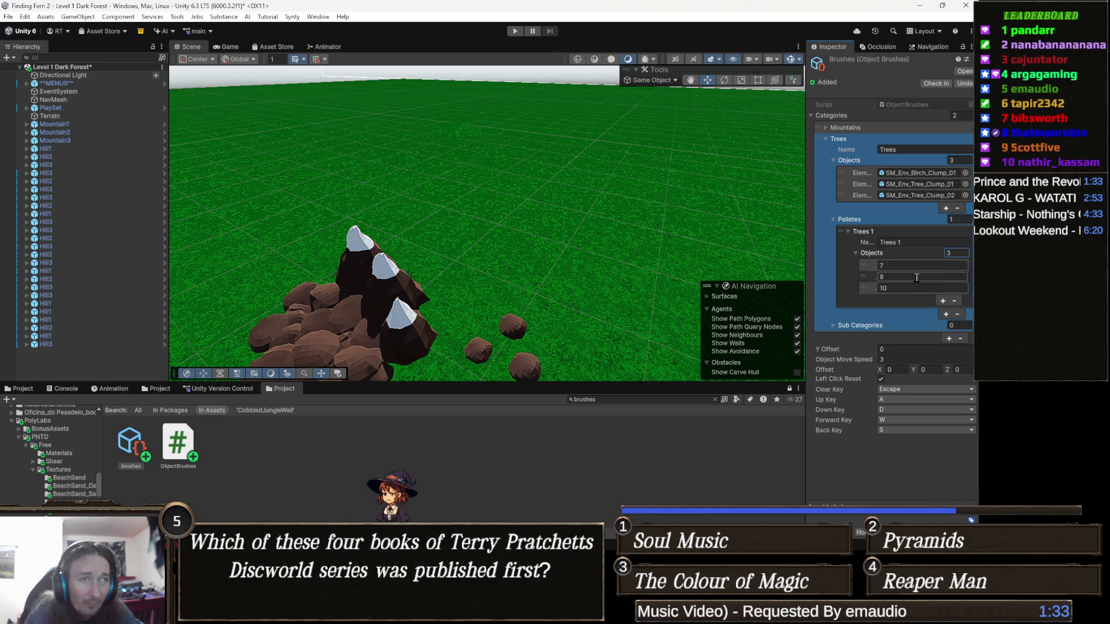
pyautogui.click(955, 301)
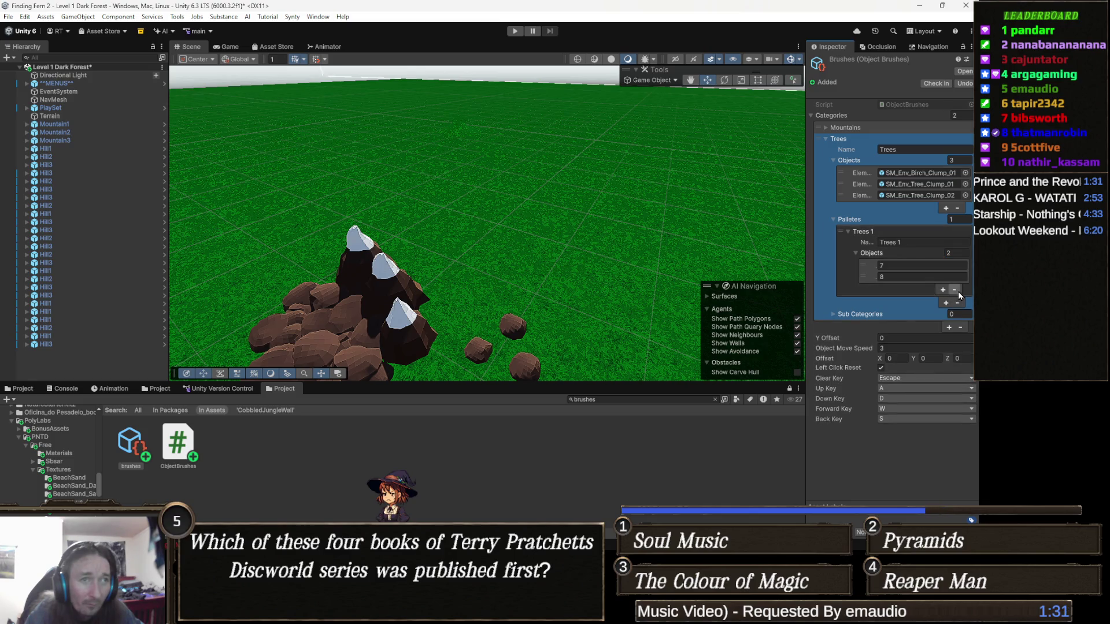
pyautogui.click(955, 289)
pyautogui.click(960, 277)
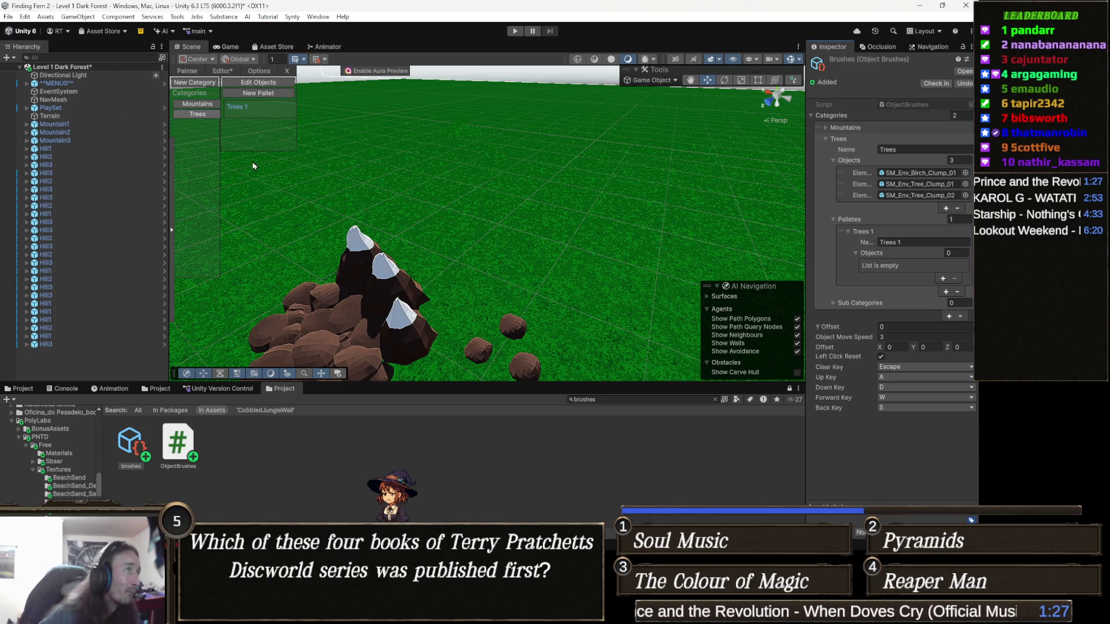
# - Leave only the birch clump in the Trees 1 palette and rename it Birch
pyautogui.moveTo(329, 168)
pyautogui.mouseDown()
pyautogui.moveTo(453, 181)
pyautogui.moveTo(264, 132)
pyautogui.mouseUp()
pyautogui.click(253, 109)
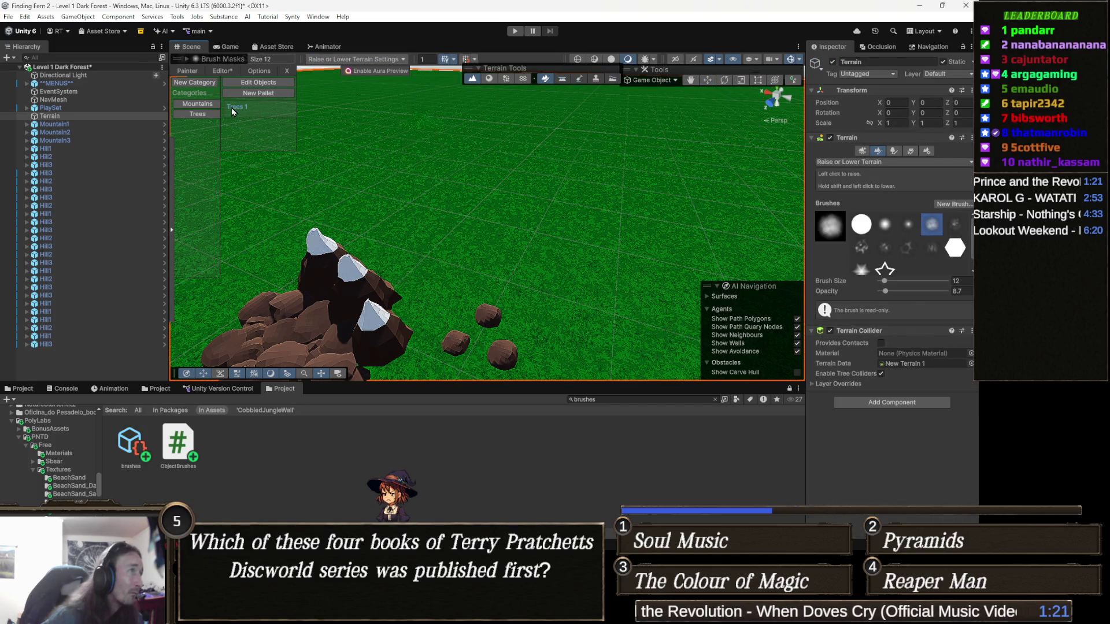
pyautogui.click(231, 108)
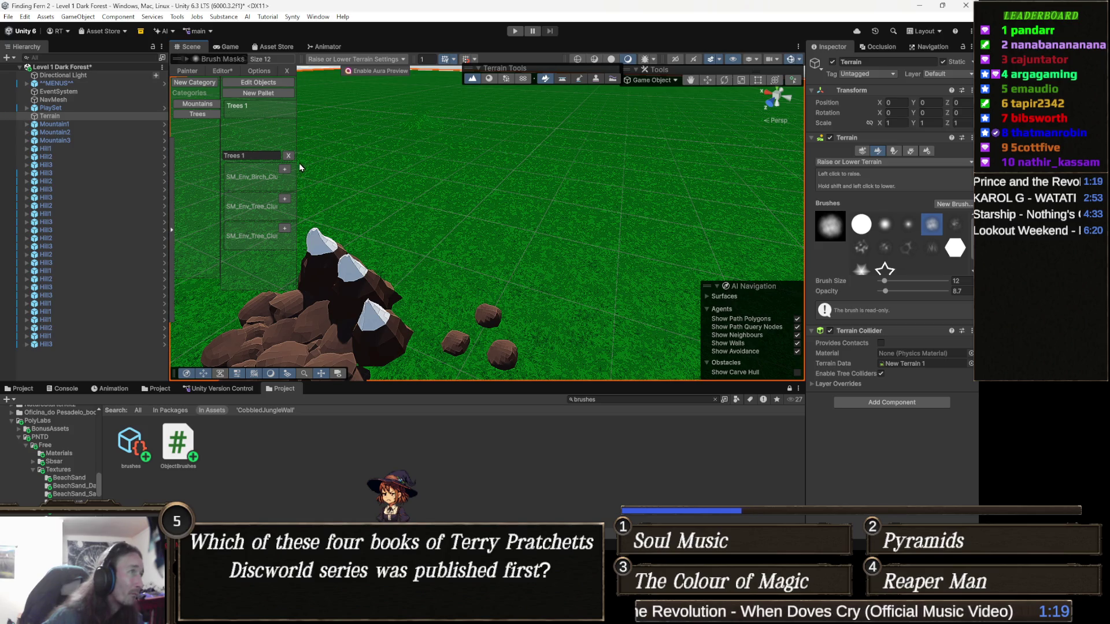
pyautogui.click(285, 169)
pyautogui.click(285, 199)
pyautogui.click(284, 228)
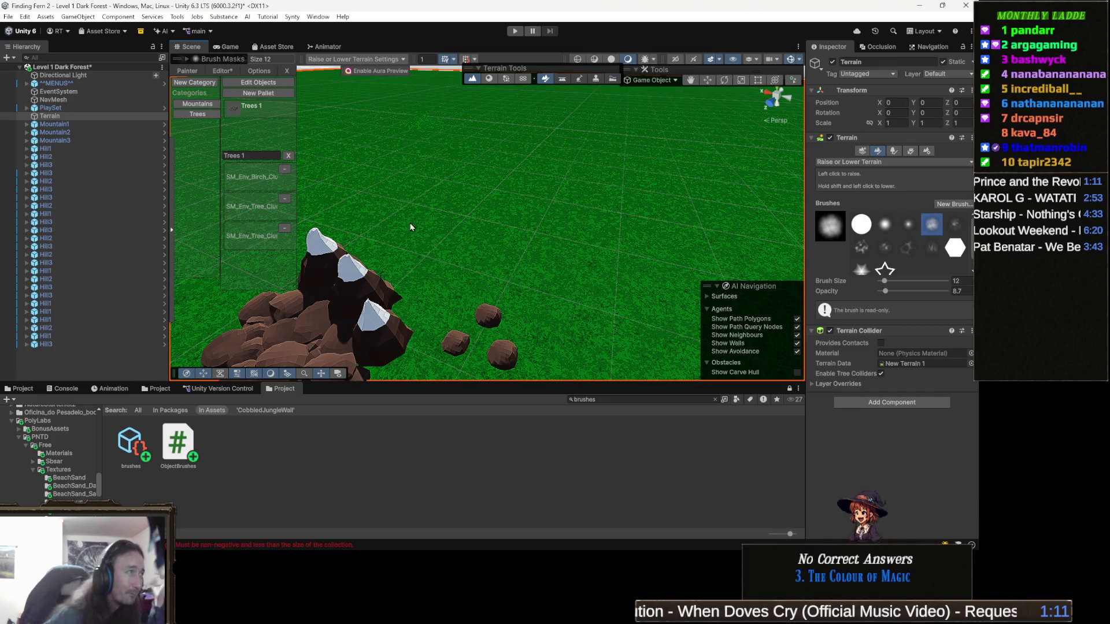
pyautogui.click(284, 200)
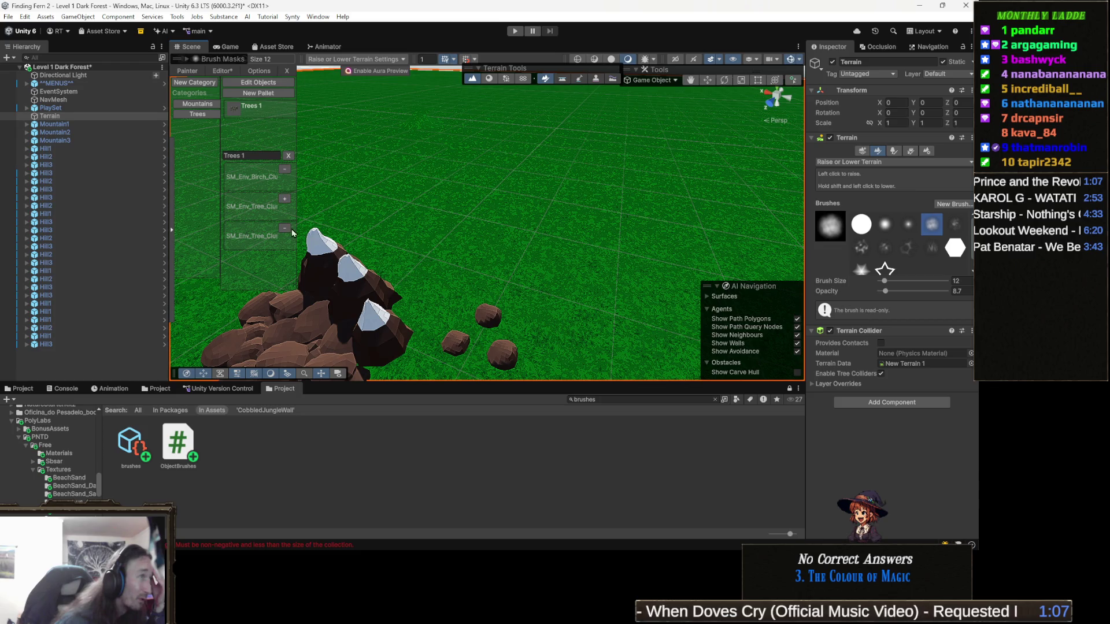
pyautogui.click(284, 229)
pyautogui.click(272, 156)
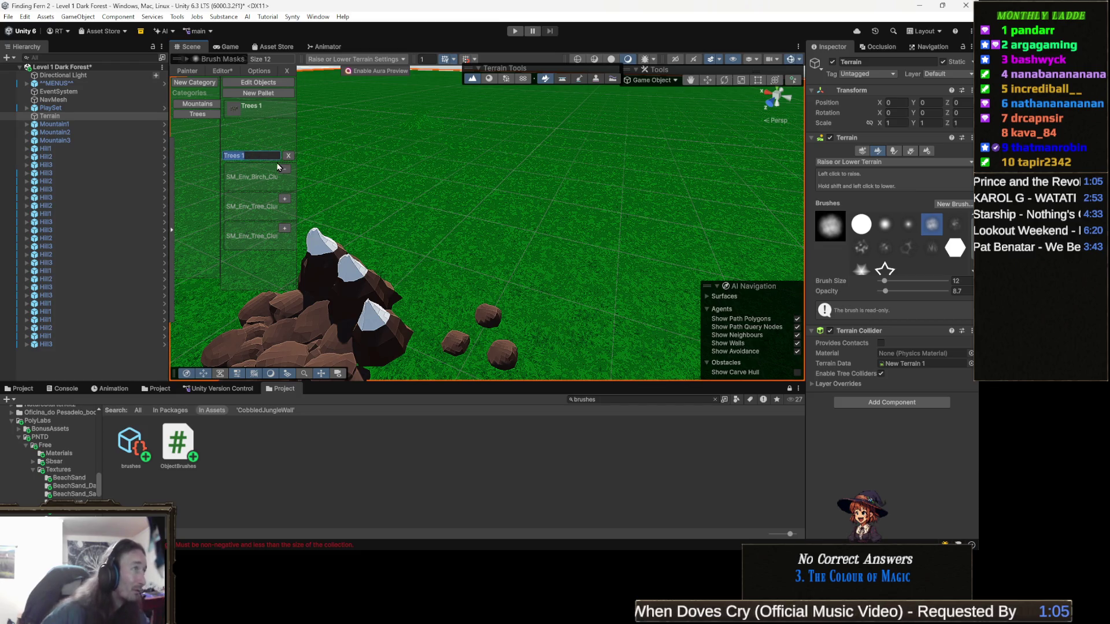
pyautogui.write('Birch')
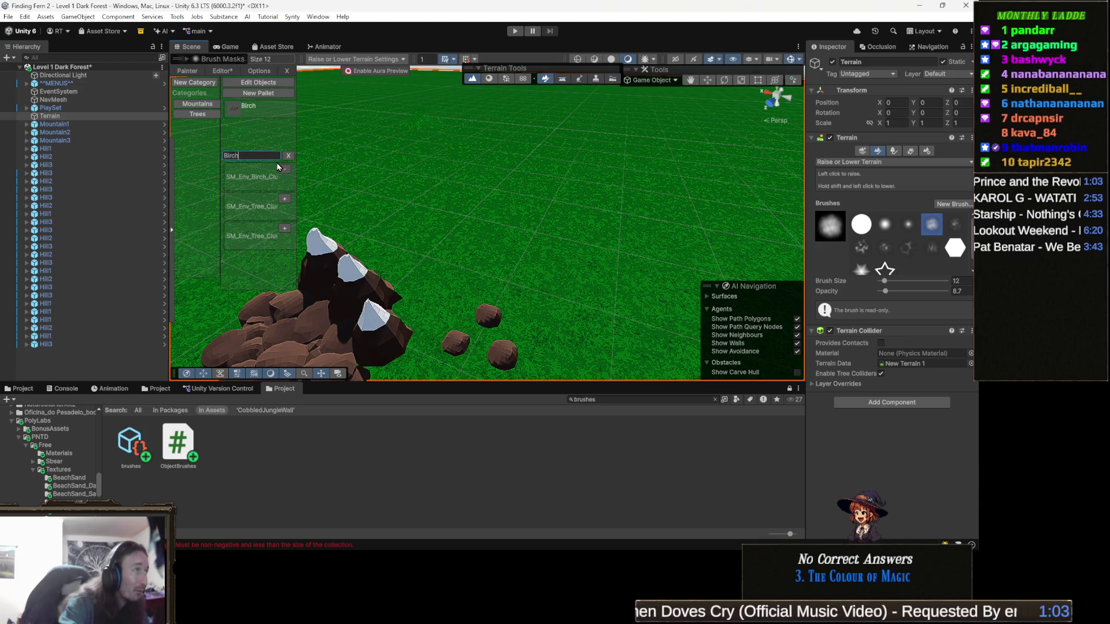
# - Create a new palette named Pine containing the two tree clump prefabs
pyautogui.click(273, 94)
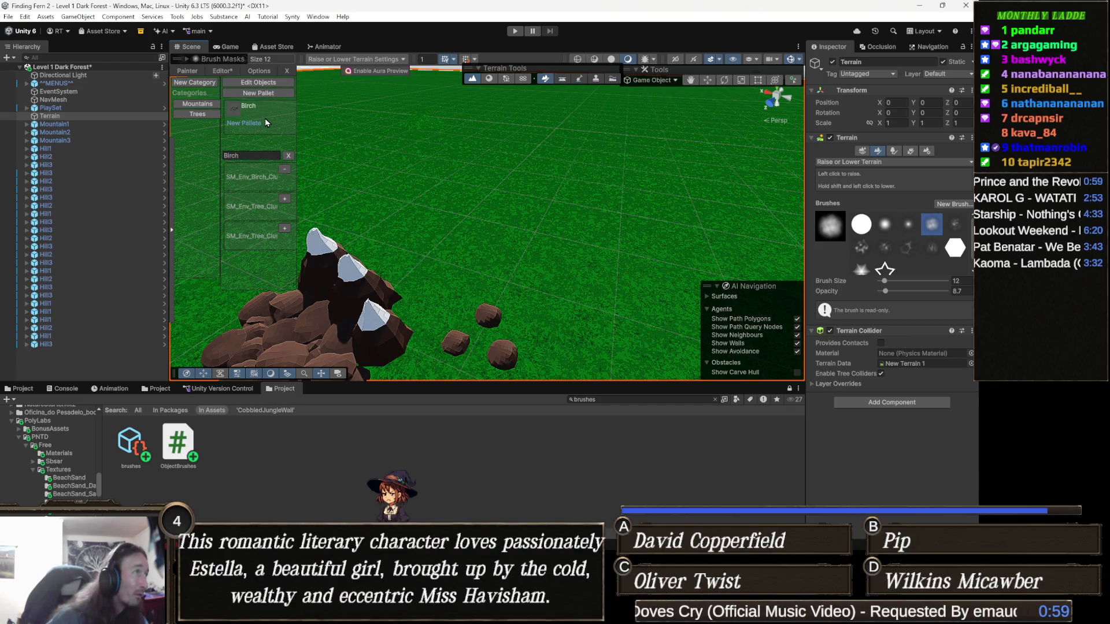
pyautogui.click(260, 124)
pyautogui.click(260, 155)
pyautogui.write('Pine')
pyautogui.click(285, 198)
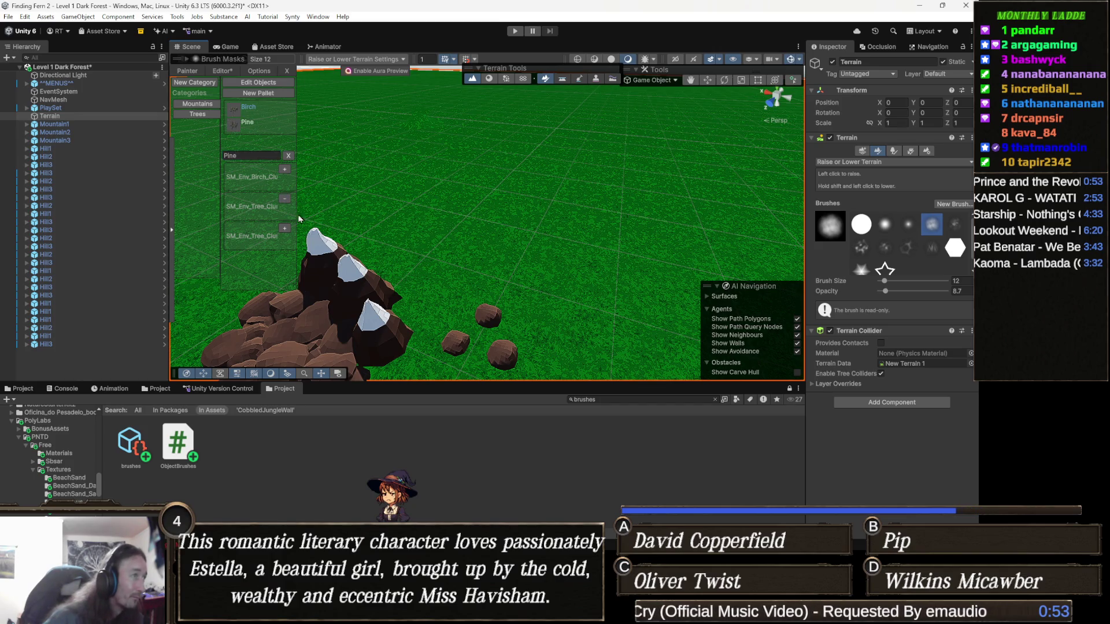
pyautogui.click(283, 230)
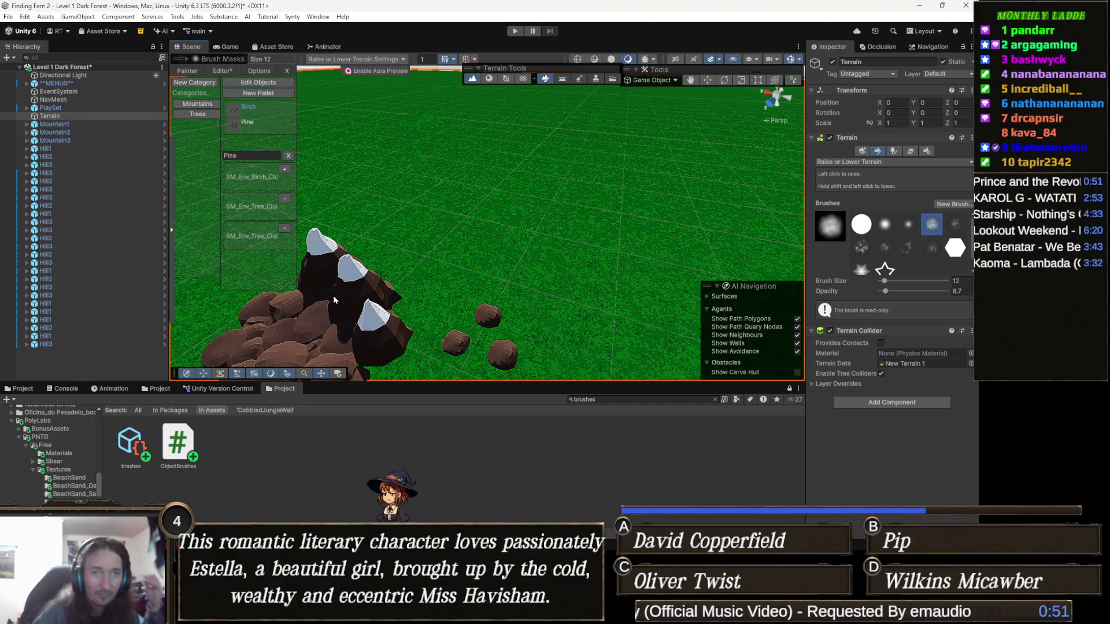
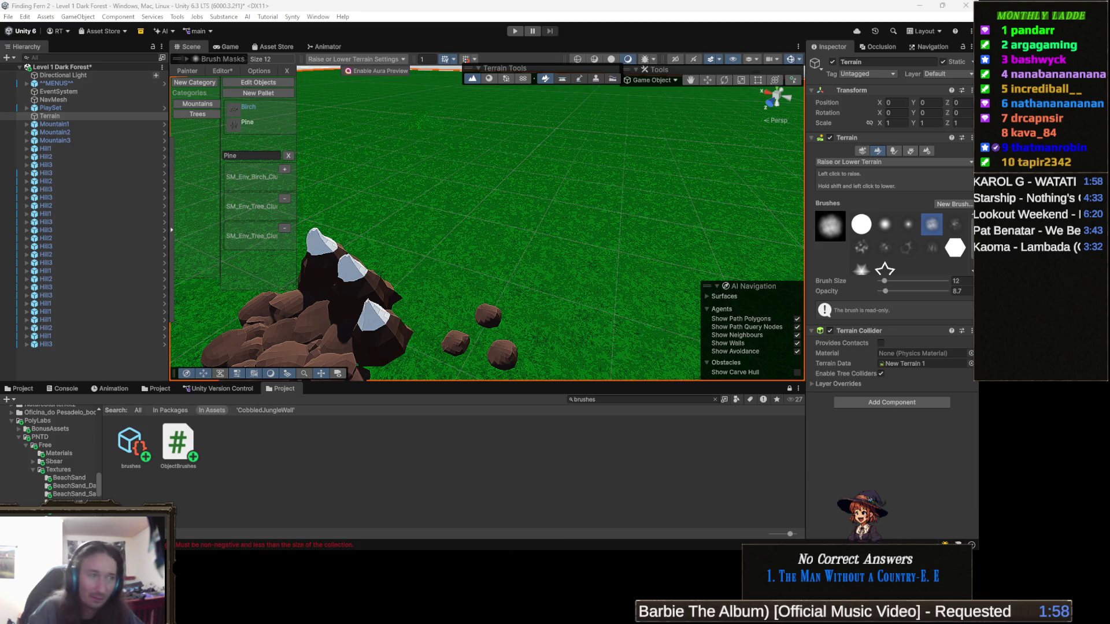
# - Filter the Project assets to prefabs matching 'mound'
pyautogui.press('super')
pyautogui.moveTo(503, 537)
pyautogui.press('Escape')
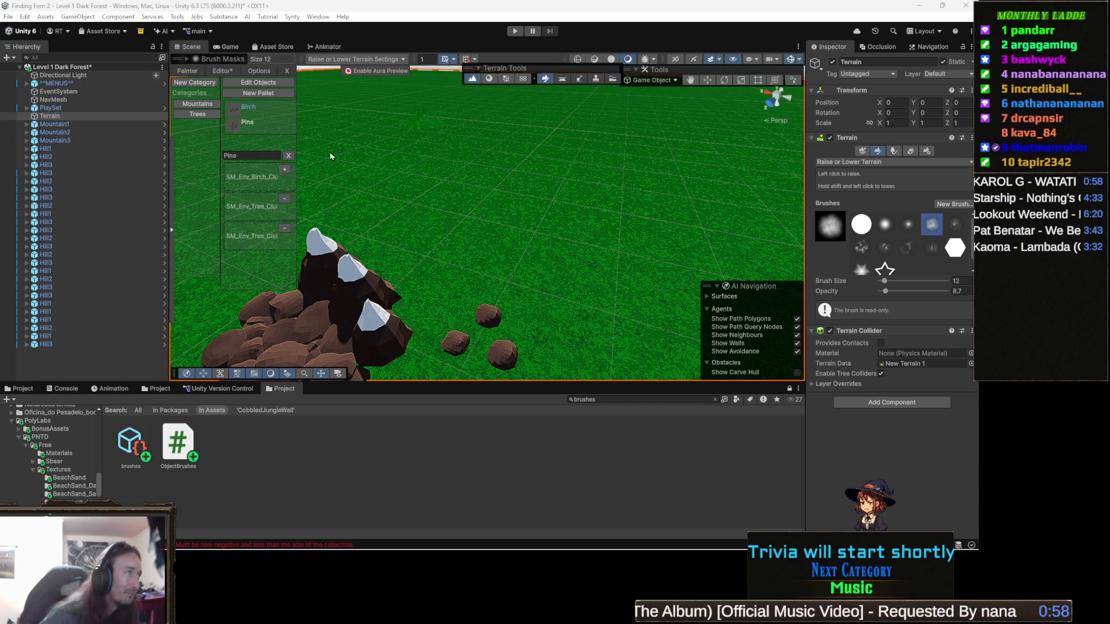
pyautogui.moveTo(489, 238)
pyautogui.mouseDown()
pyautogui.moveTo(509, 254)
pyautogui.moveTo(529, 332)
pyautogui.mouseUp()
pyautogui.click(669, 396)
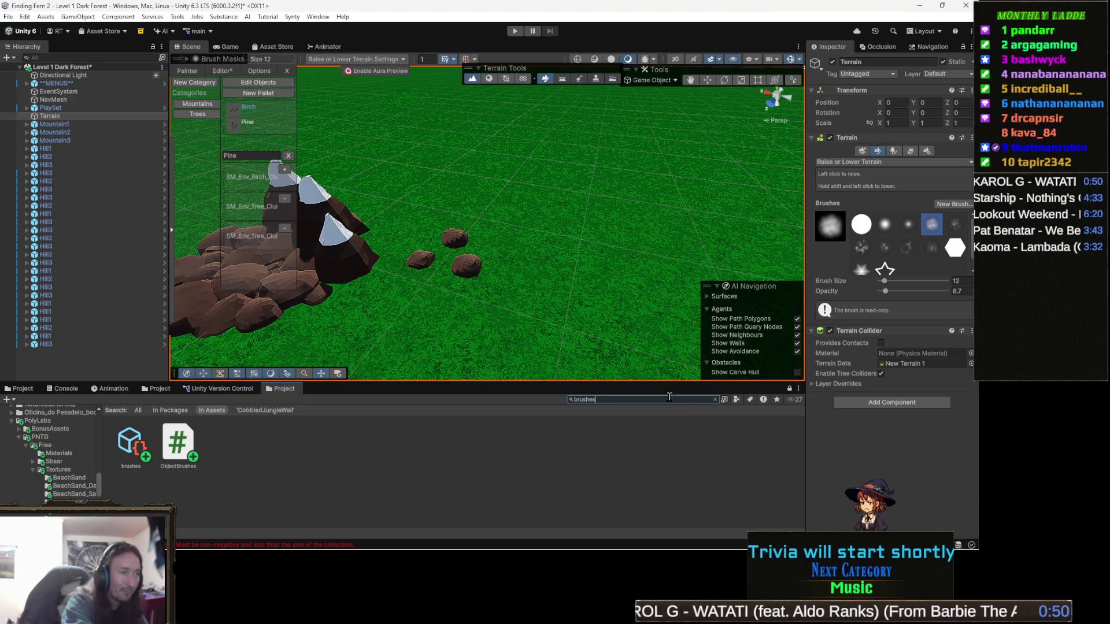
pyautogui.write('m')
pyautogui.hotkey('ctrl', 'a')
pyautogui.write('mound')
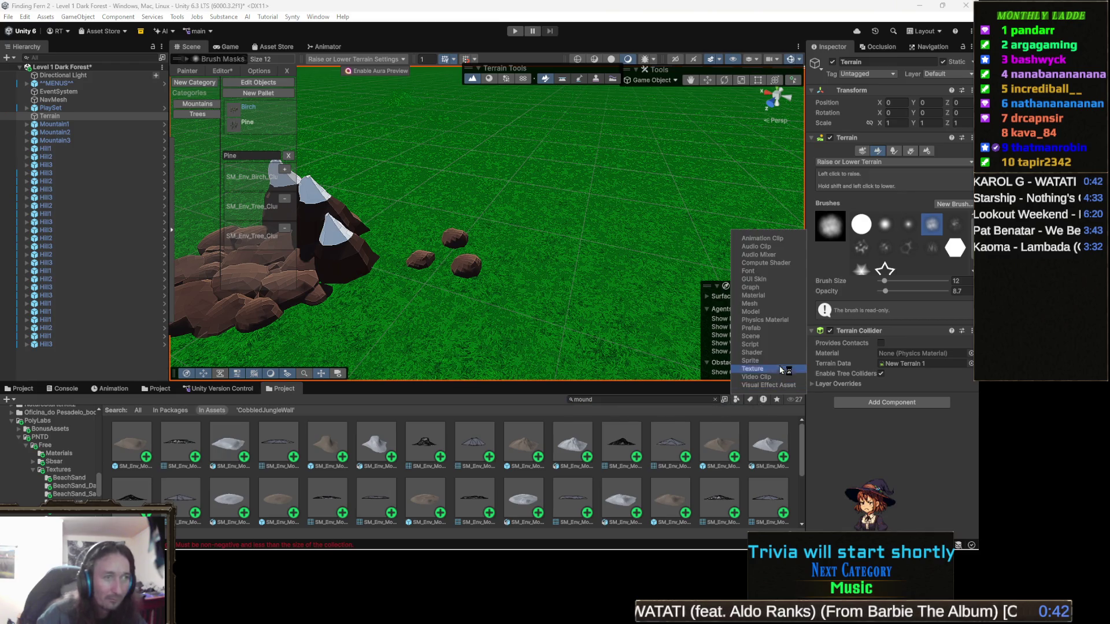
pyautogui.click(767, 328)
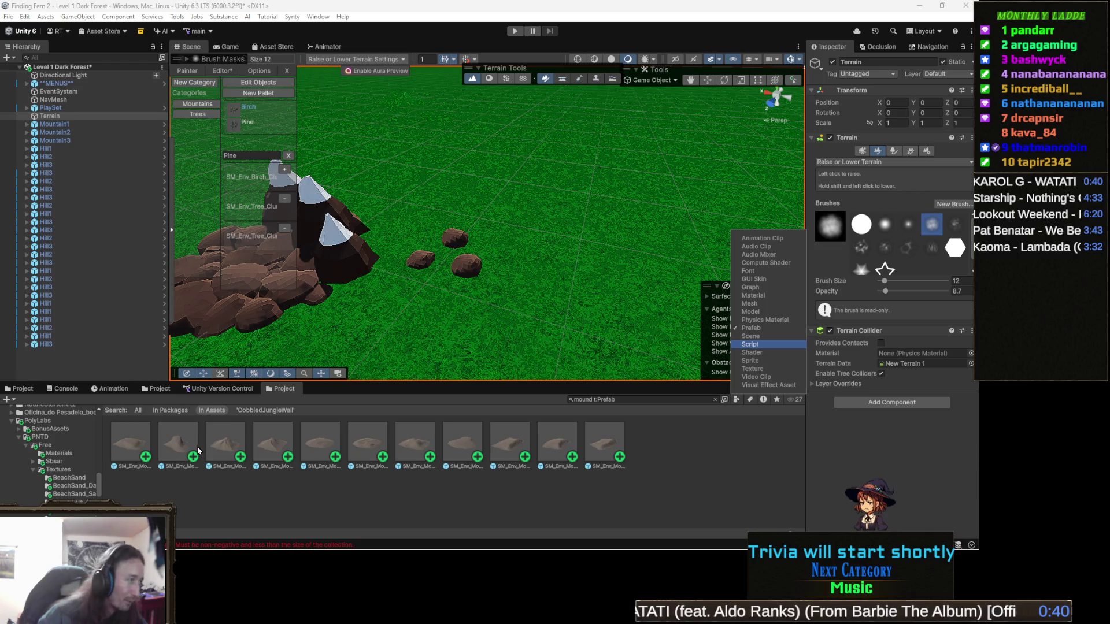
# - Try two SM_Env_Mound_Flattop prefabs on the grass, then delete both from the scene
pyautogui.moveTo(120, 445)
pyautogui.mouseDown()
pyautogui.moveTo(624, 347)
pyautogui.moveTo(584, 289)
pyautogui.moveTo(554, 210)
pyautogui.moveTo(578, 214)
pyautogui.moveTo(501, 272)
pyautogui.mouseUp()
pyautogui.scroll(3, 564, 226)
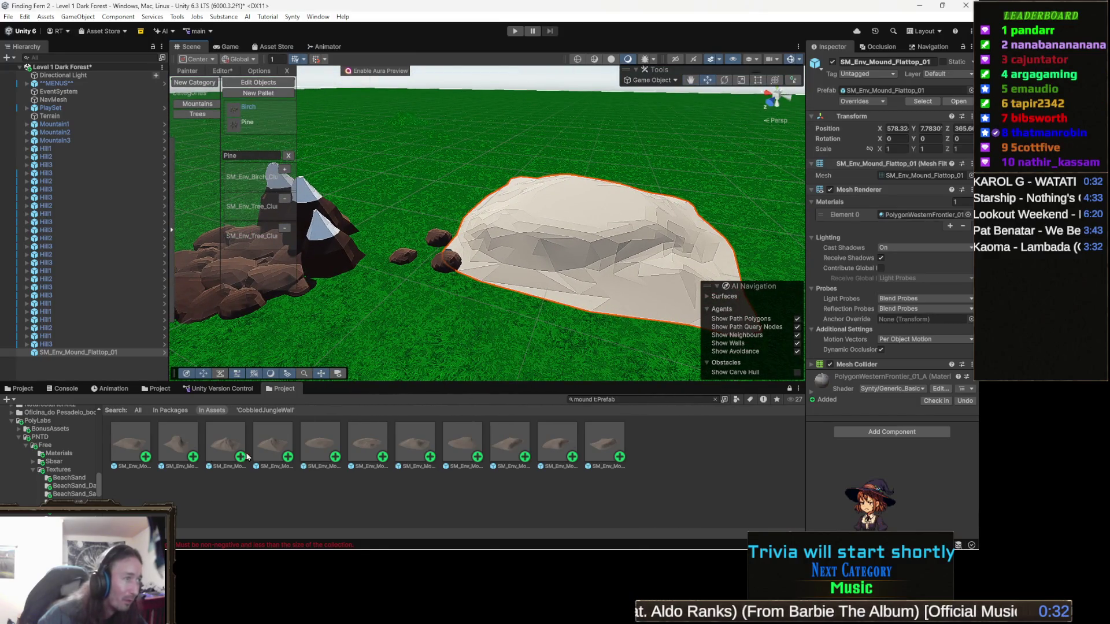
pyautogui.moveTo(171, 447)
pyautogui.mouseDown()
pyautogui.moveTo(176, 434)
pyautogui.moveTo(473, 332)
pyautogui.moveTo(415, 162)
pyautogui.moveTo(446, 176)
pyautogui.mouseUp()
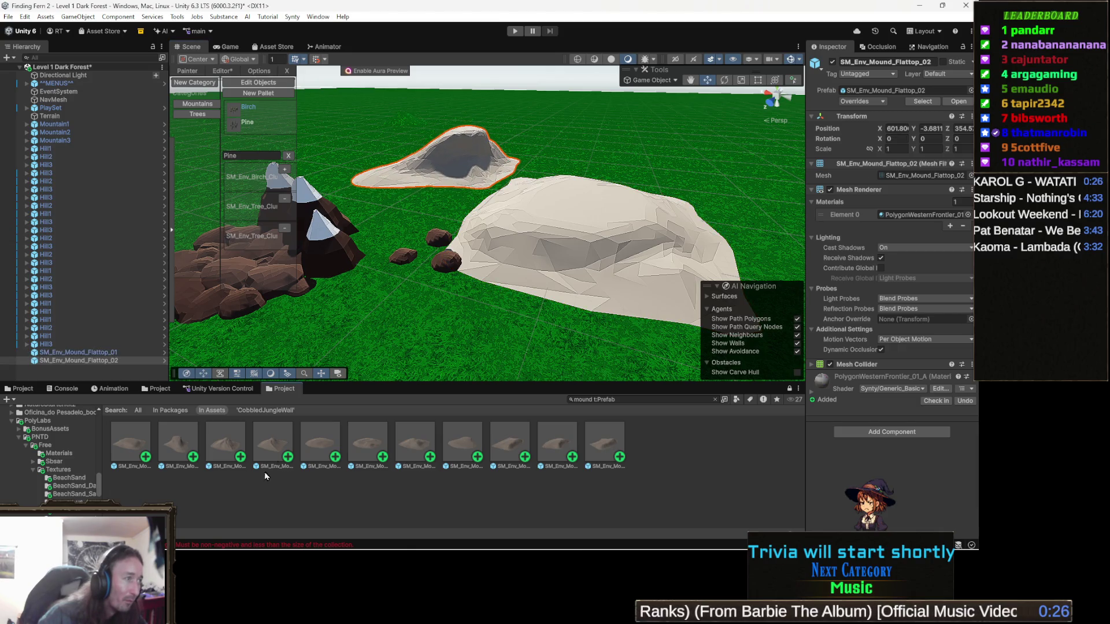
pyautogui.scroll(5, 384, 258)
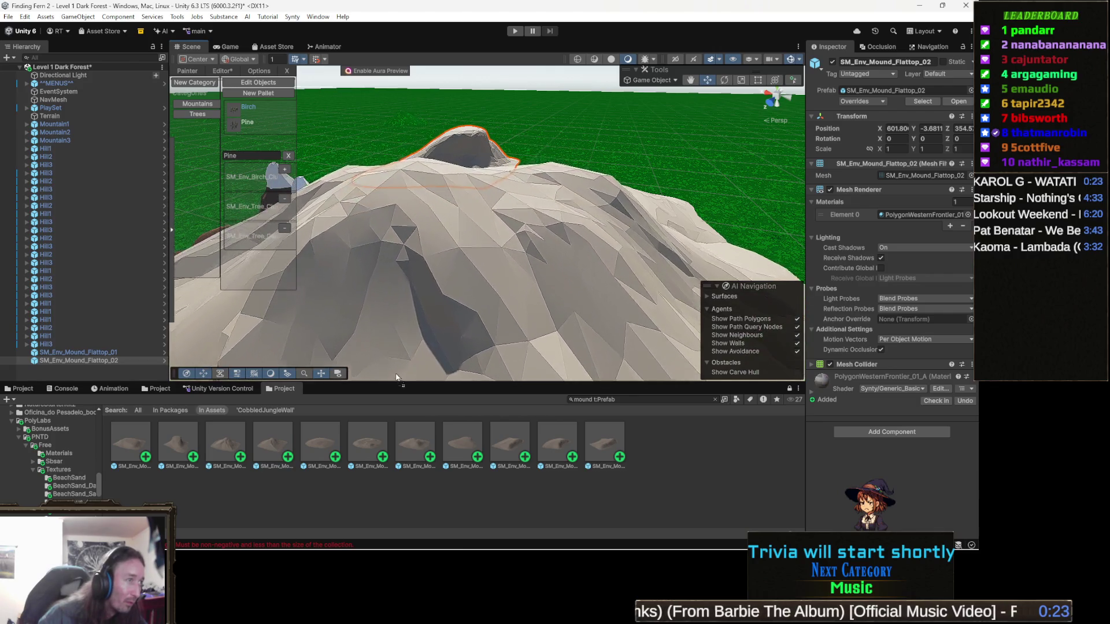
pyautogui.scroll(-5, 397, 377)
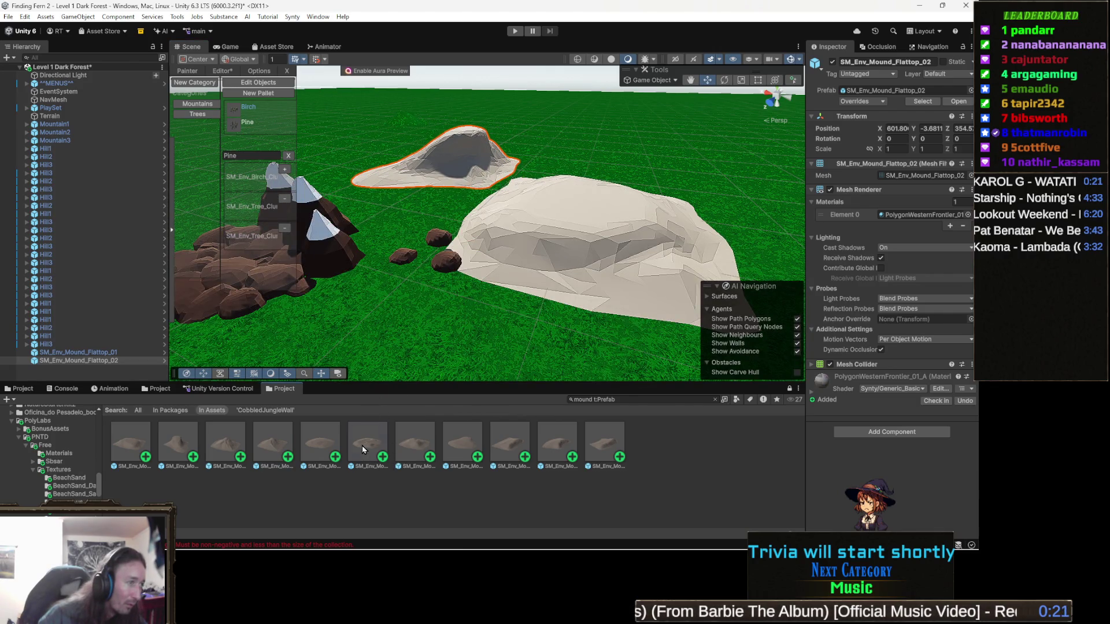
pyautogui.moveTo(362, 445)
pyautogui.mouseDown()
pyautogui.moveTo(515, 330)
pyautogui.moveTo(516, 240)
pyautogui.moveTo(591, 241)
pyautogui.mouseUp()
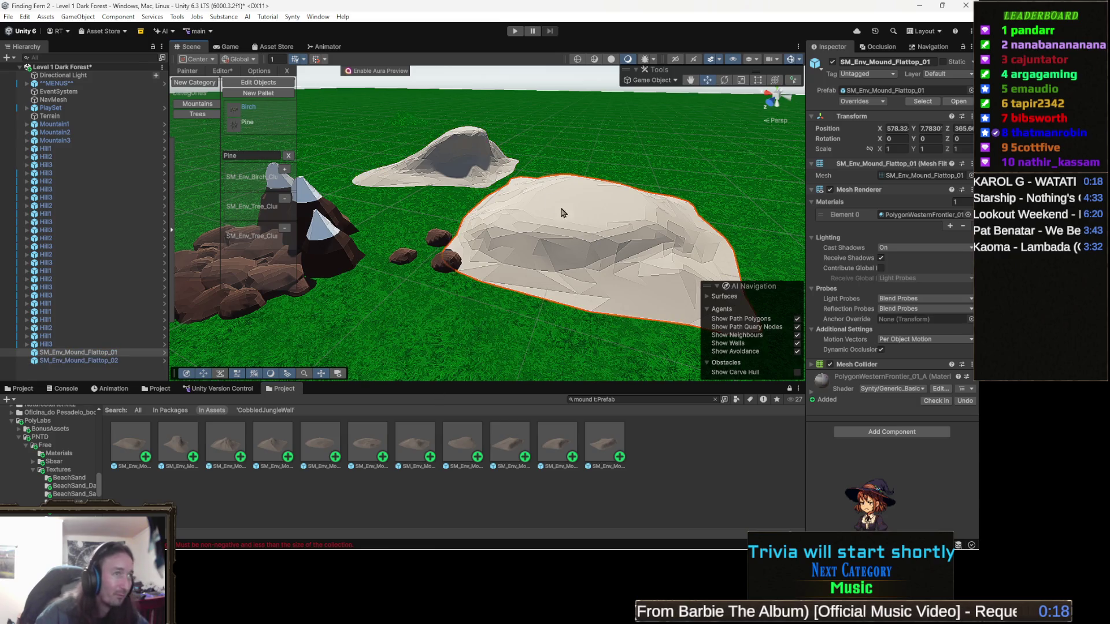
pyautogui.press('Escape')
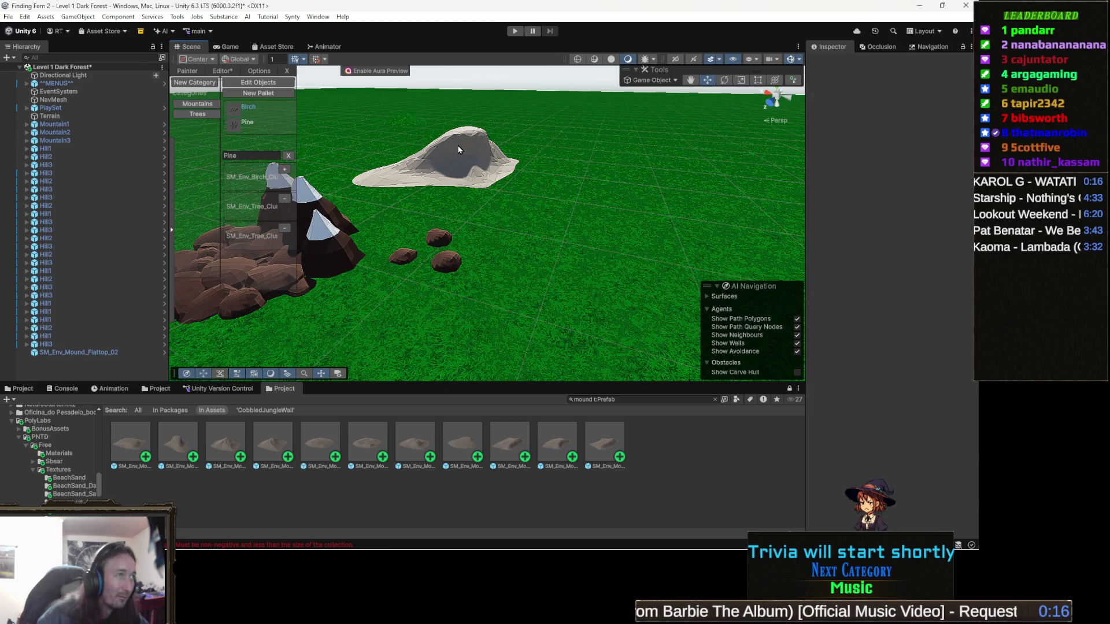
pyautogui.press('Escape')
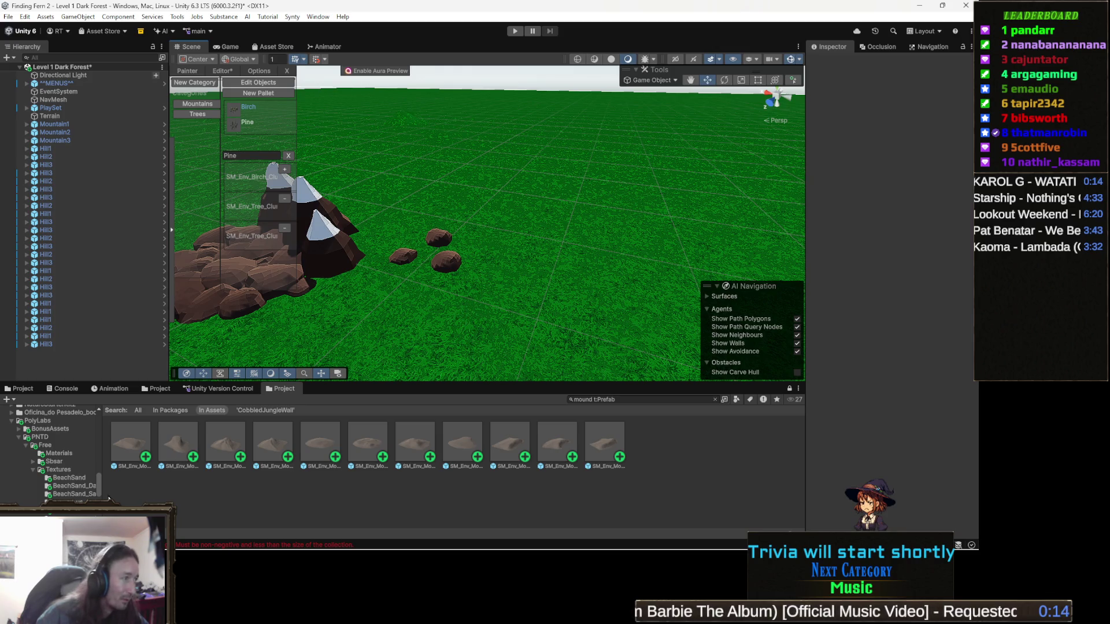
pyautogui.click(128, 452)
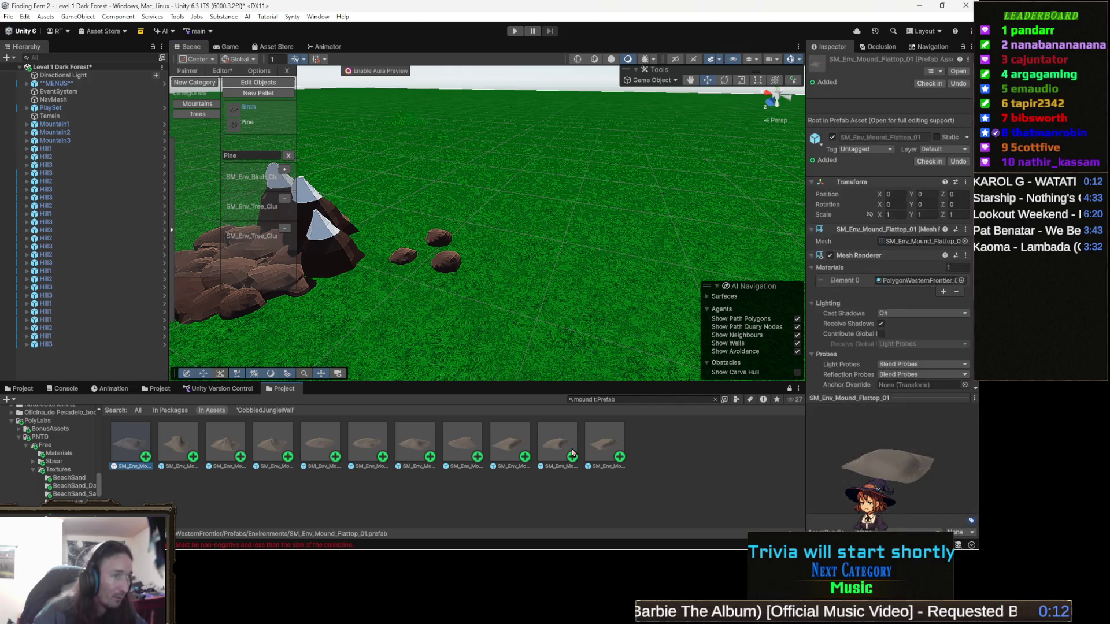
# - Select all 11 mound prefabs and bring up the material picker for their Element 0 material
pyautogui.keyDown('shift'); pyautogui.click(619, 442); pyautogui.keyUp('shift')
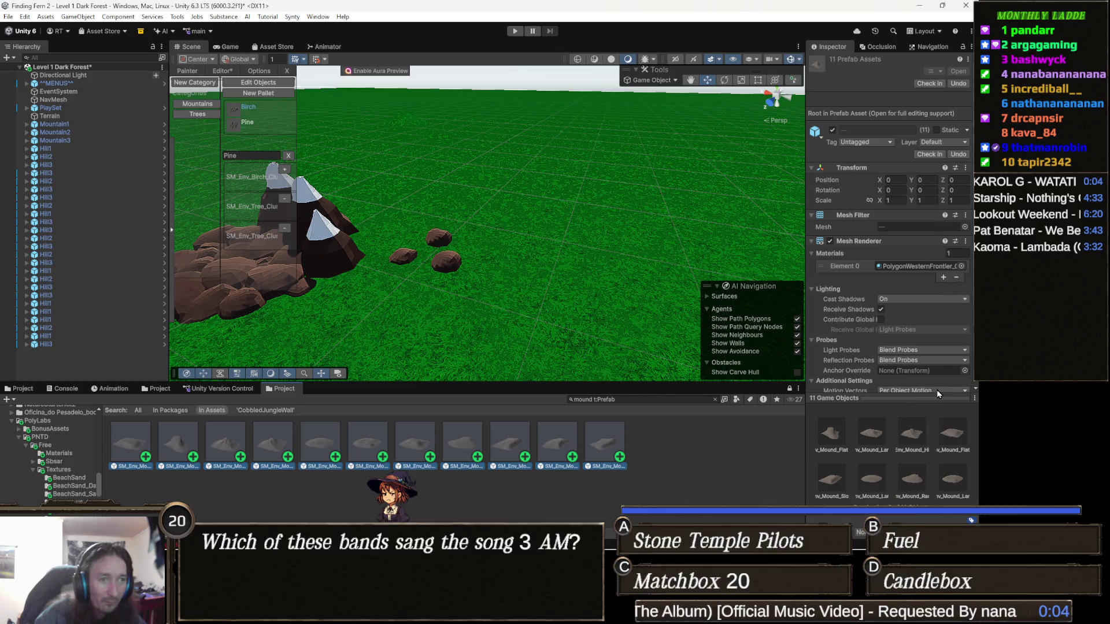
pyautogui.scroll(-3, 938, 392)
pyautogui.scroll(-1, 936, 387)
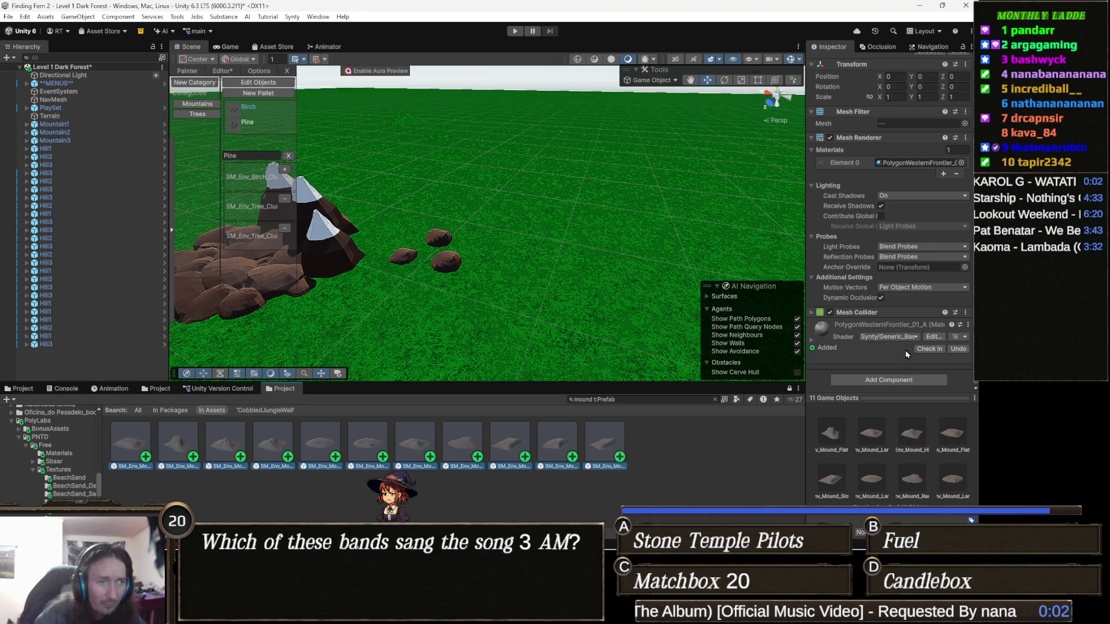
pyautogui.scroll(4, 898, 341)
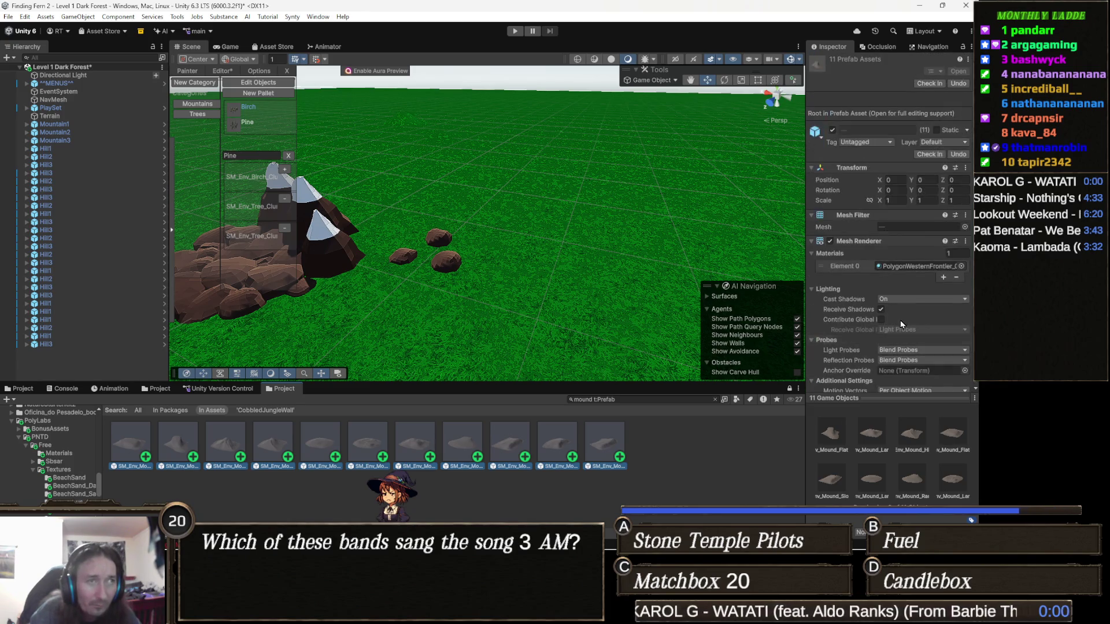
pyautogui.click(961, 266)
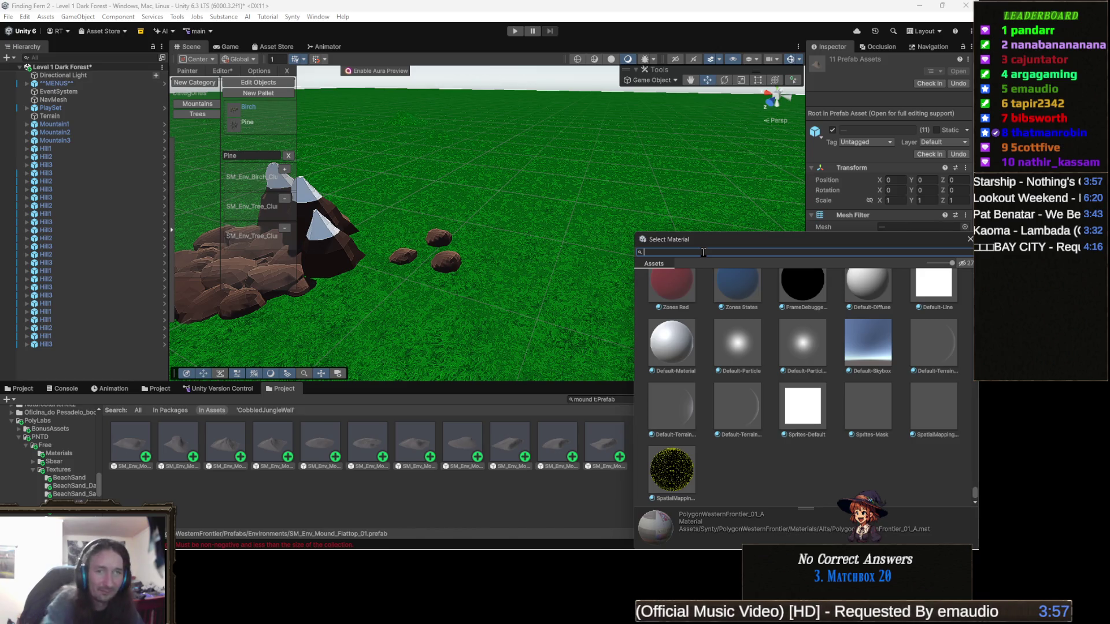
# - Apply the TestMountain 1 material, found by searching 'mountain', to the 11 mound prefabs
pyautogui.write('mountain')
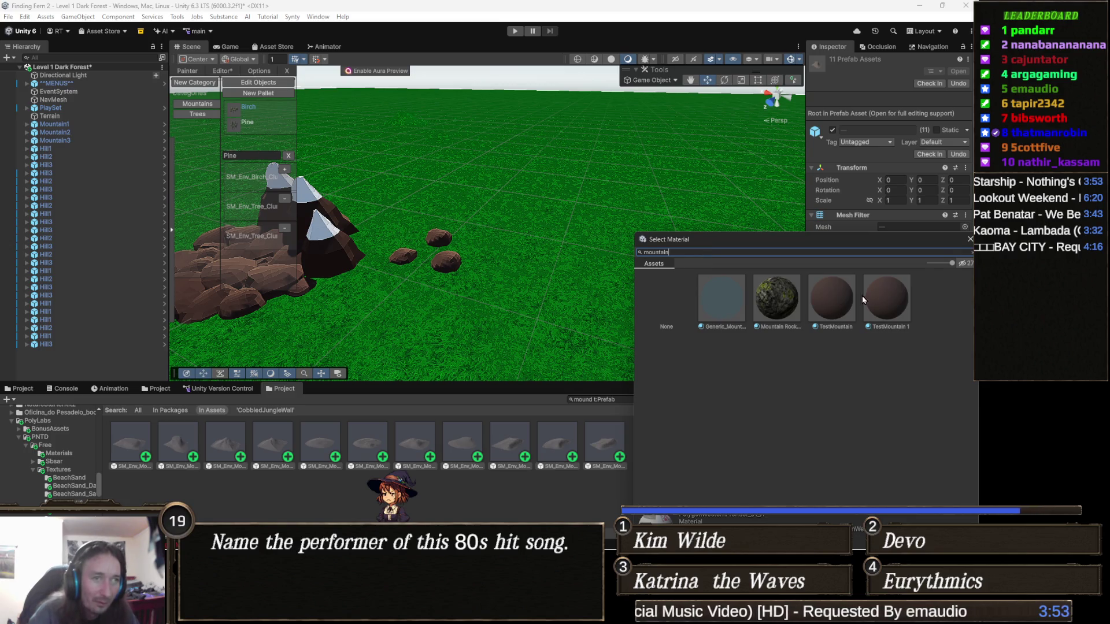
pyautogui.click(891, 305)
pyautogui.doubleClick(891, 304)
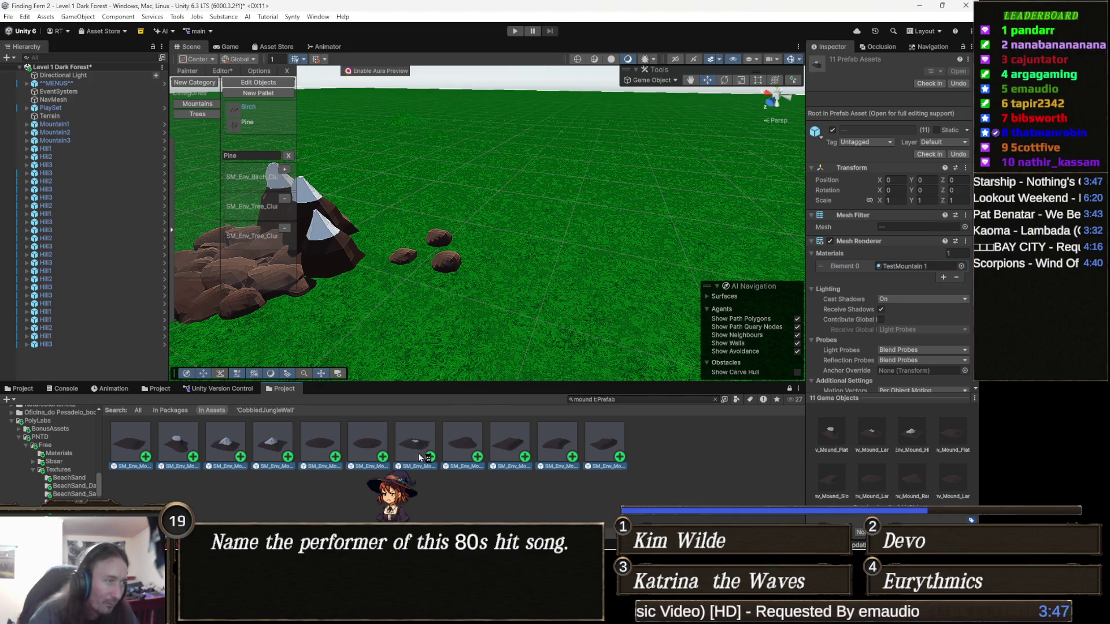
# - Preview a retextured mound in the scene, frame it, then drag it back out
pyautogui.moveTo(286, 448)
pyautogui.mouseDown()
pyautogui.moveTo(619, 247)
pyautogui.moveTo(602, 208)
pyautogui.moveTo(521, 188)
pyautogui.mouseUp()
pyautogui.press('f')
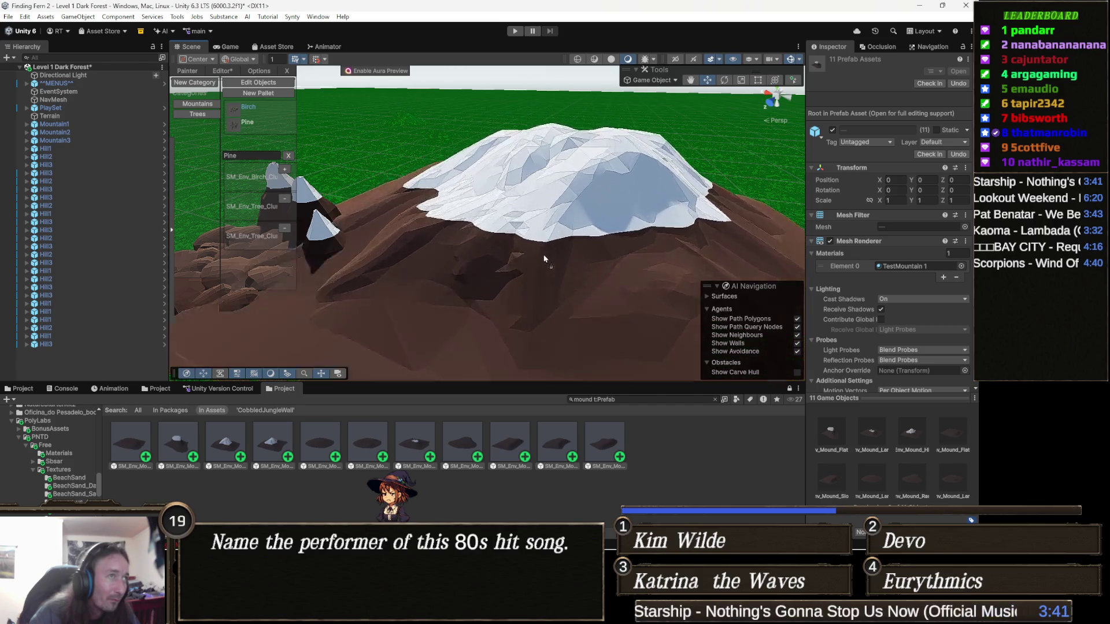
pyautogui.moveTo(512, 338); pyautogui.dragTo(512, 394)
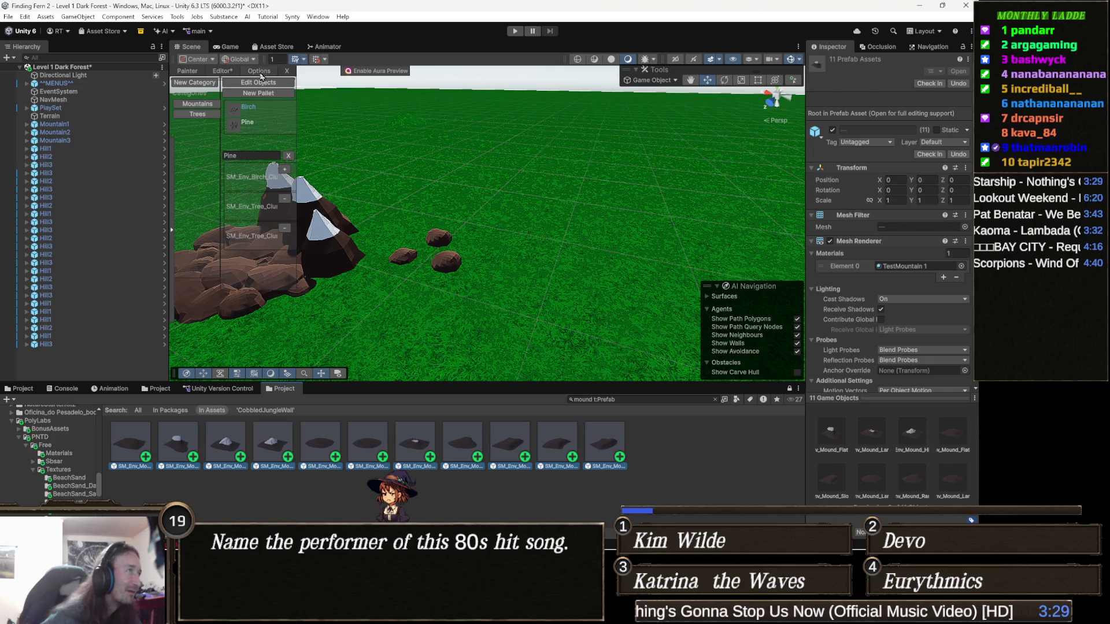
# - Add a painter category named 'Mounds' and fill it with the selected mound prefabs
pyautogui.click(207, 84)
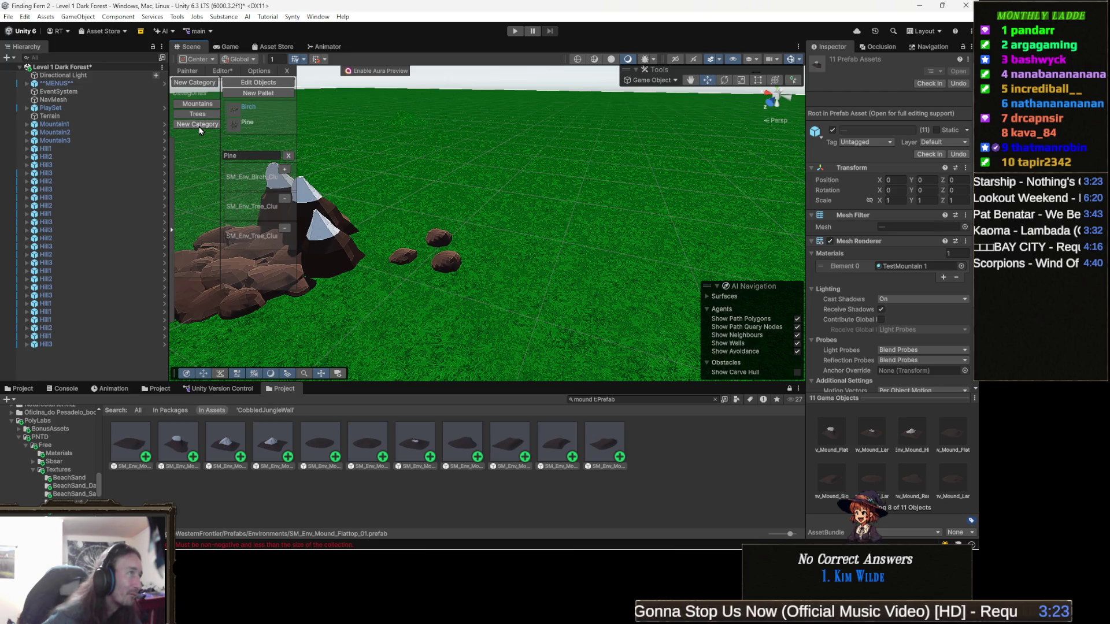
pyautogui.click(207, 107)
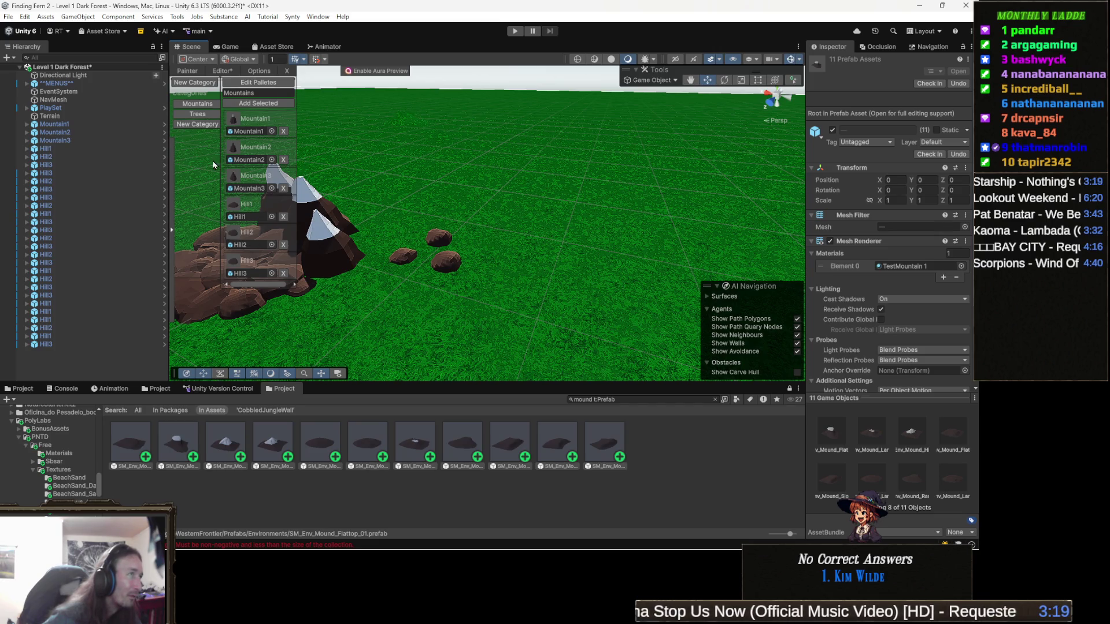
pyautogui.click(203, 125)
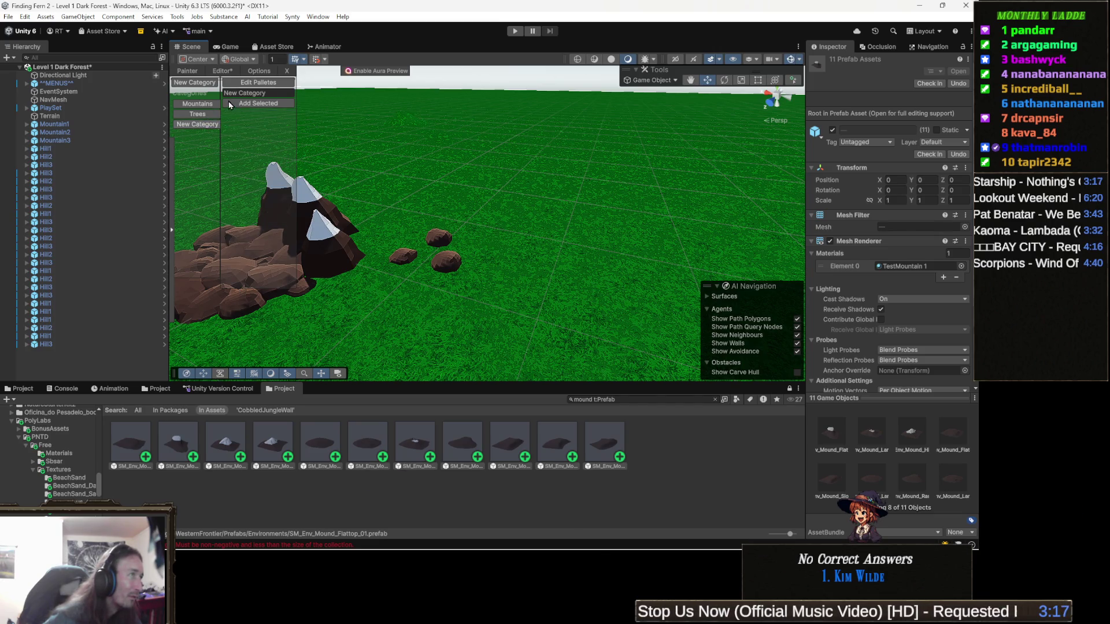
pyautogui.click(272, 97)
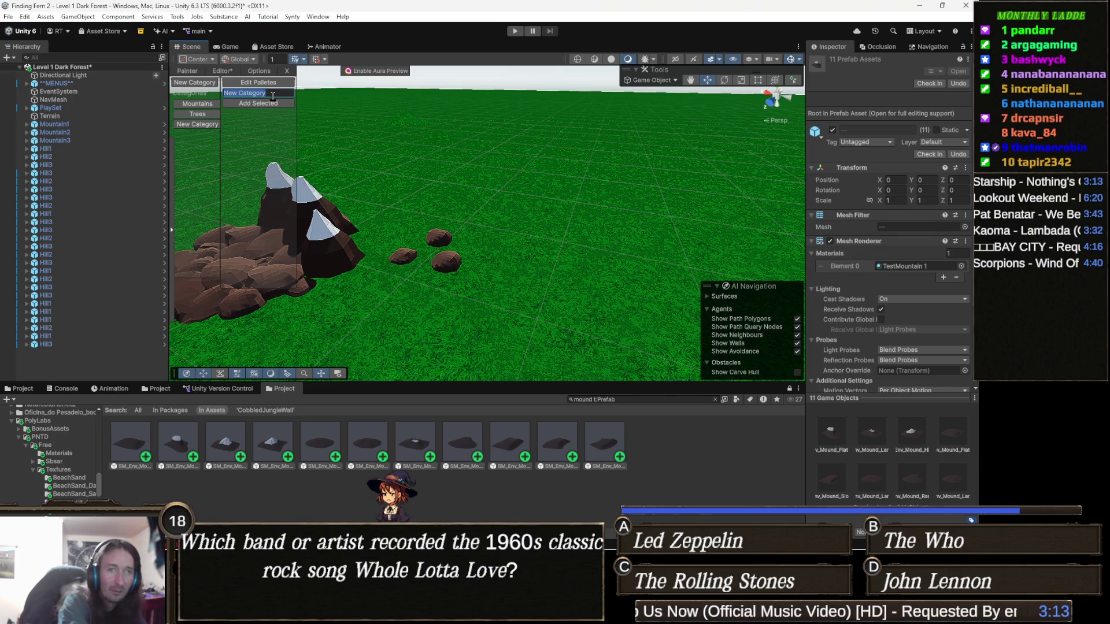
pyautogui.write('Mounds')
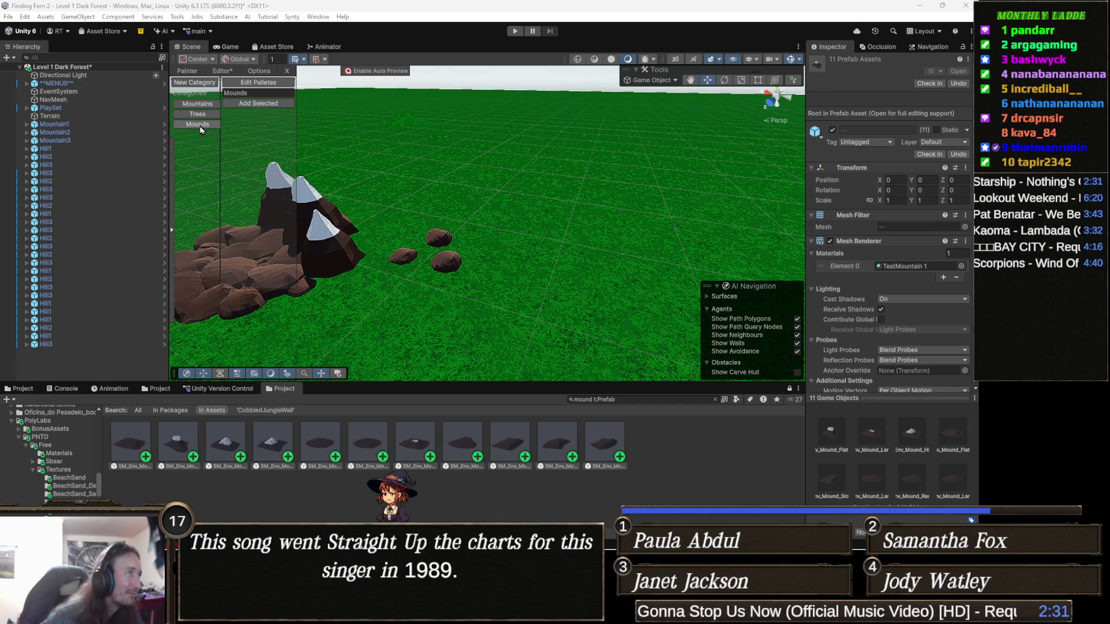
pyautogui.click(266, 104)
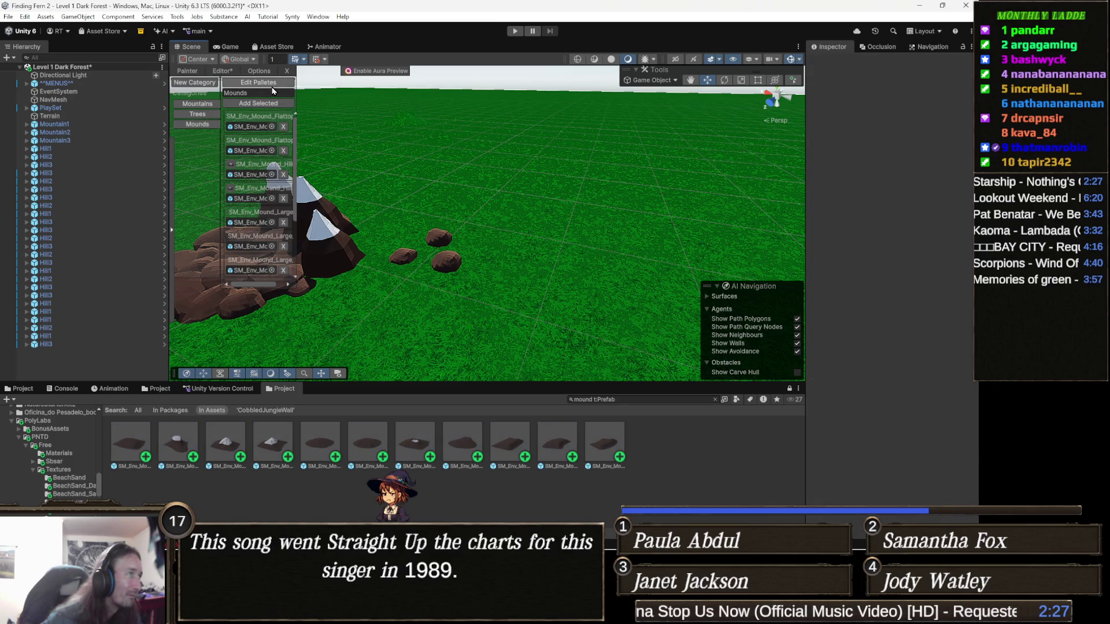
# - Create a new painter palette named 'All'
pyautogui.click(273, 86)
pyautogui.click(265, 96)
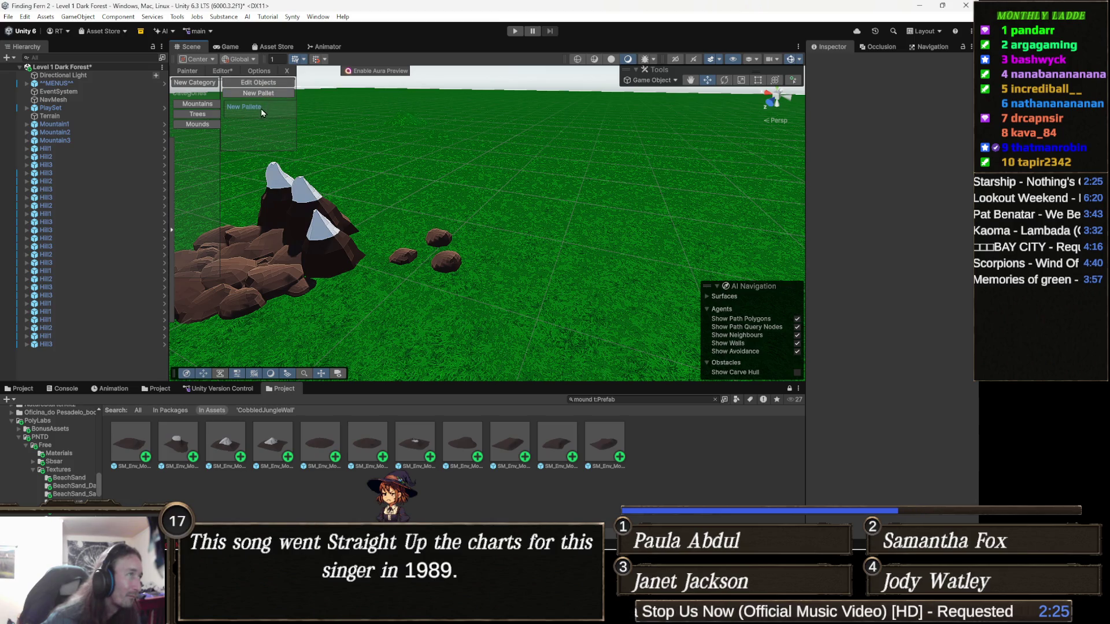
pyautogui.click(258, 107)
pyautogui.click(265, 156)
pyautogui.write('All')
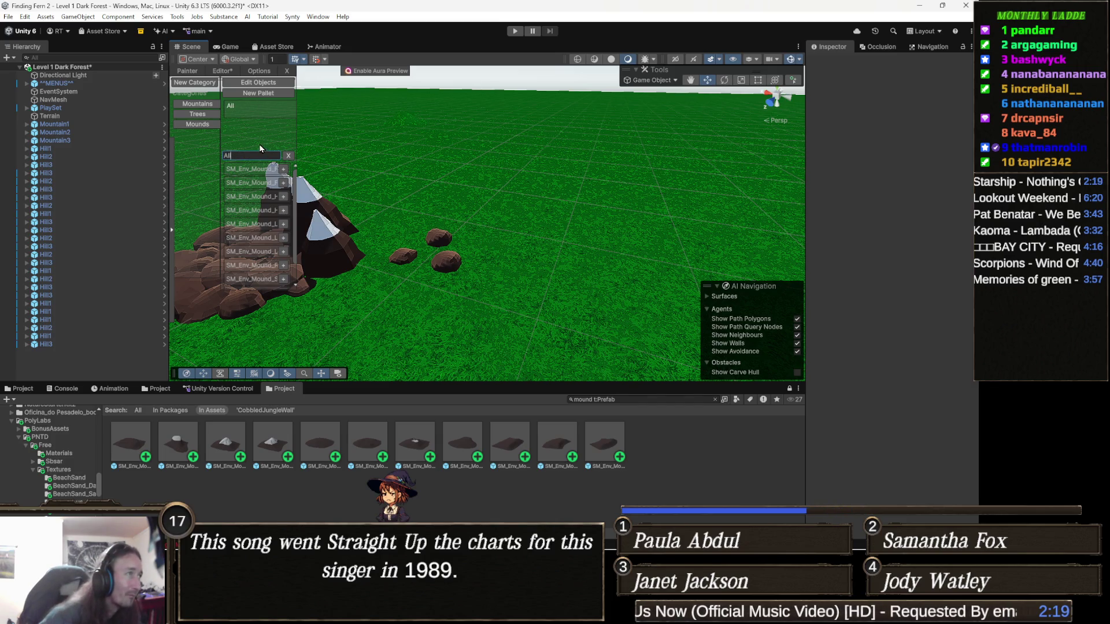
# - Add every SM_Env_Mound prefab to the All palette
pyautogui.click(284, 170)
pyautogui.click(284, 197)
pyautogui.click(284, 210)
pyautogui.click(283, 225)
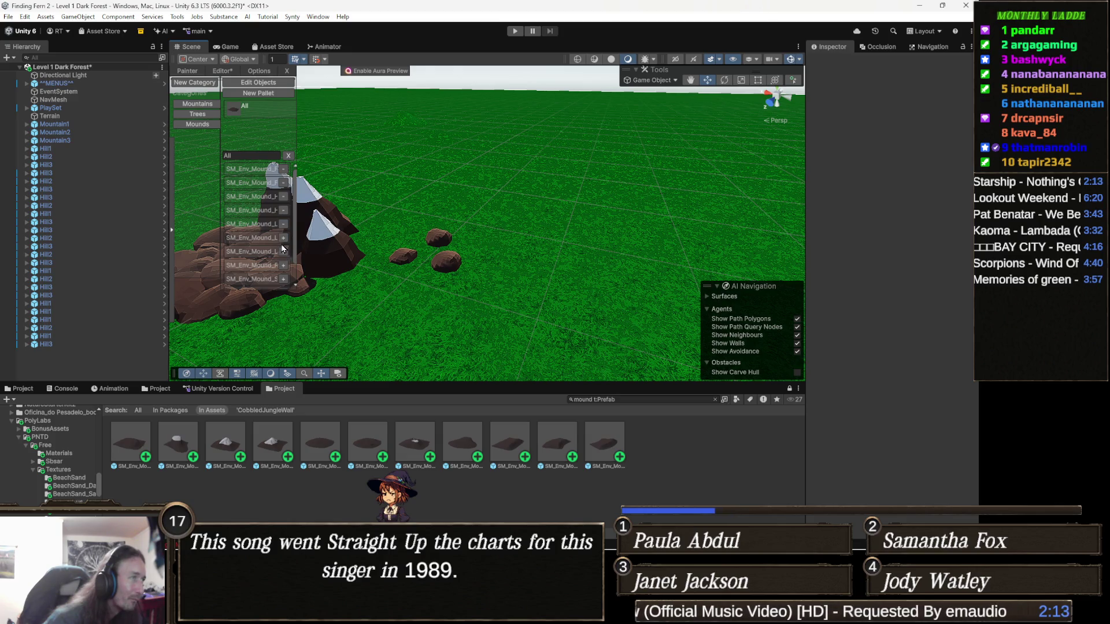
pyautogui.click(283, 239)
pyautogui.click(283, 266)
pyautogui.click(284, 281)
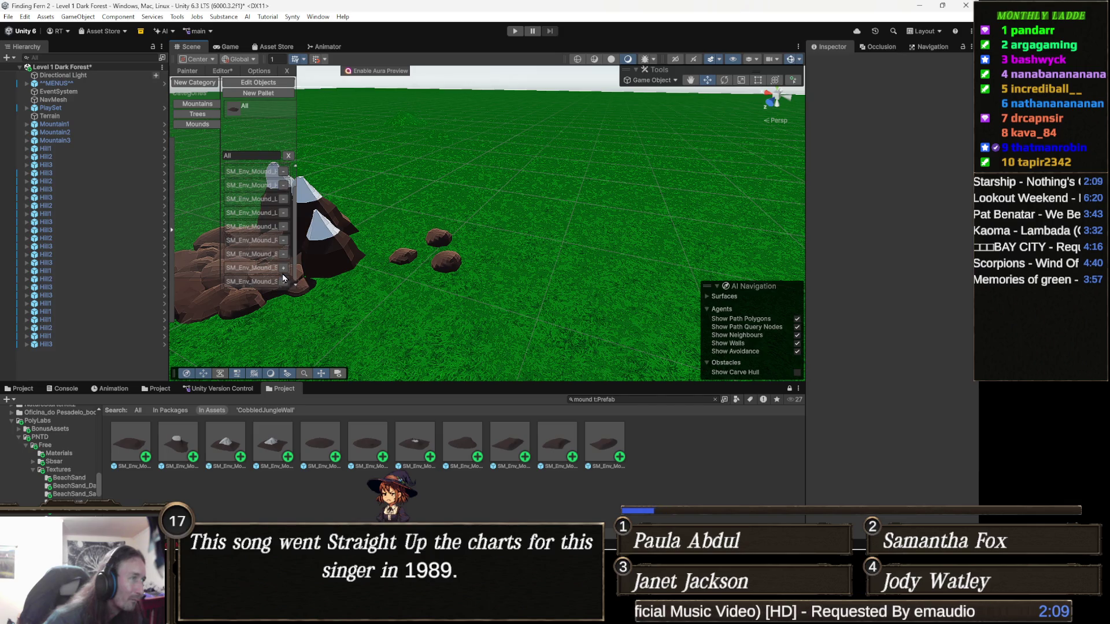
pyautogui.click(284, 282)
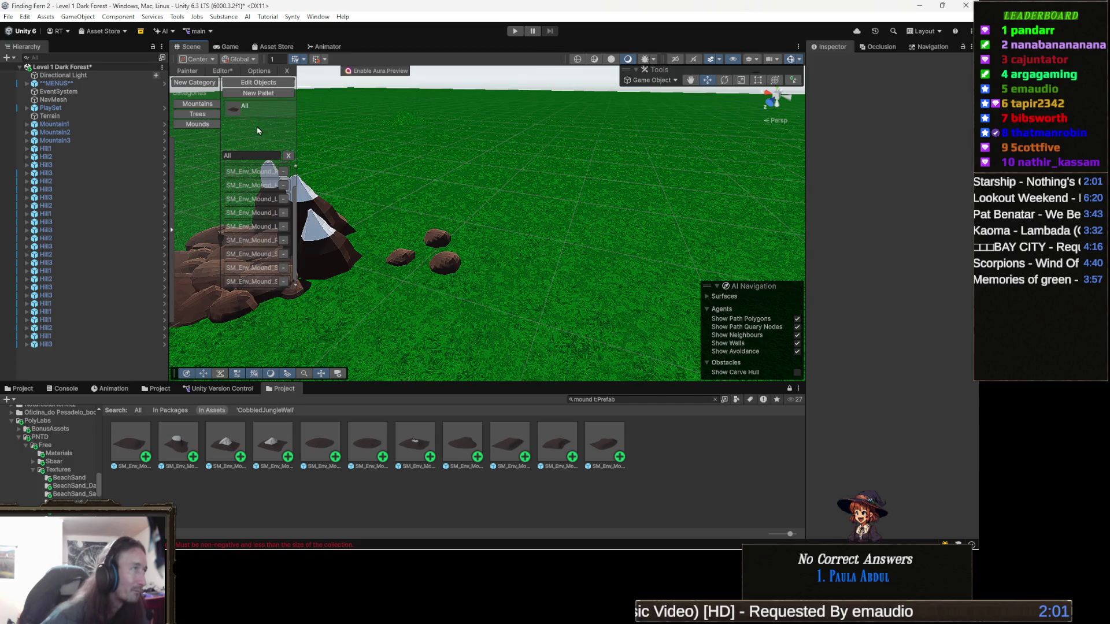
pyautogui.click(277, 139)
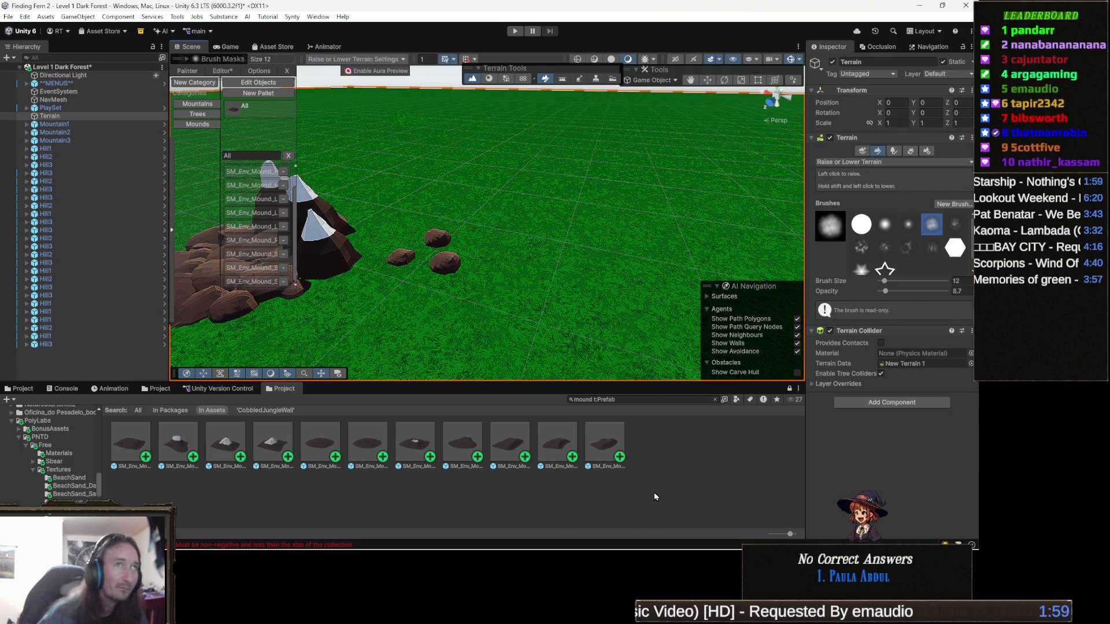
pyautogui.click(688, 460)
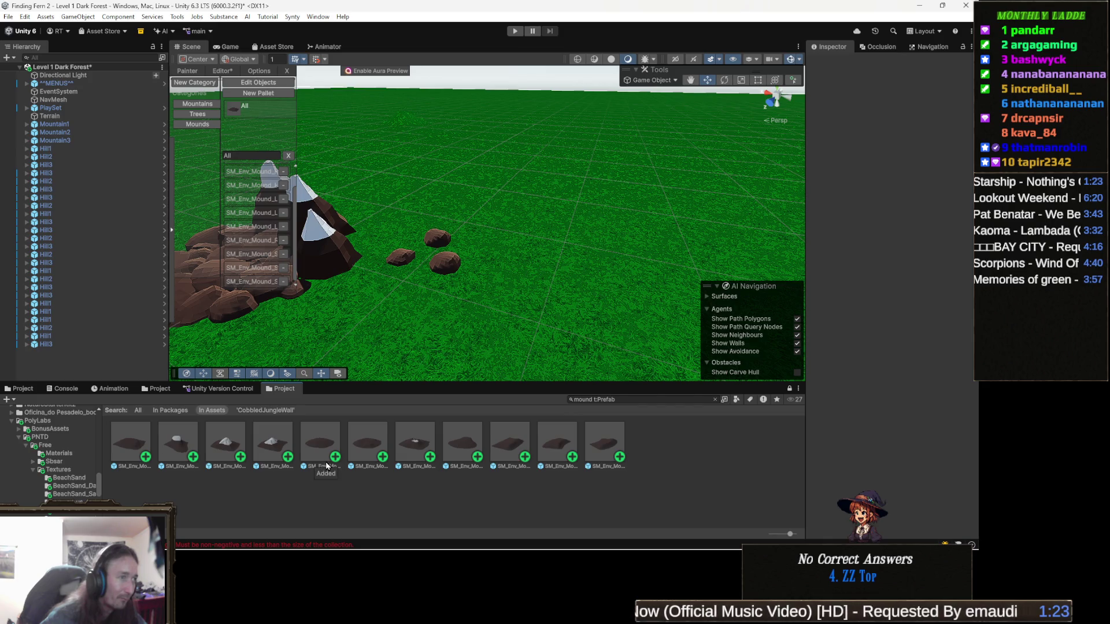
pyautogui.moveTo(455, 295); pyautogui.dragTo(416, 292)
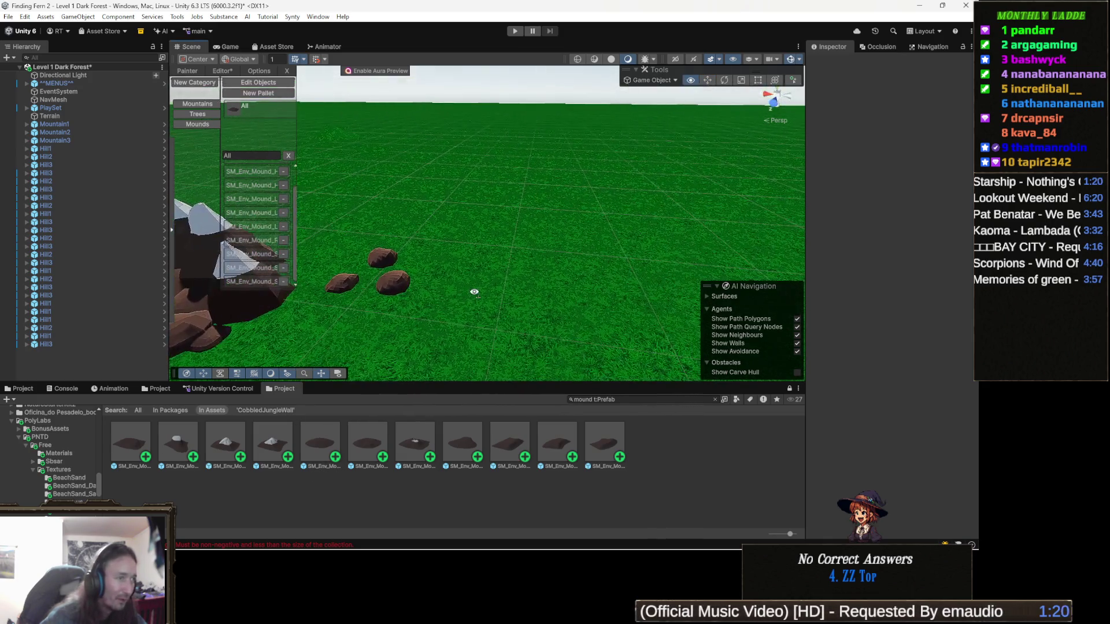
# - Change the Project search from 'mound' to 'cliff' and drop a race-track cliff piece into the scene
pyautogui.click(645, 399)
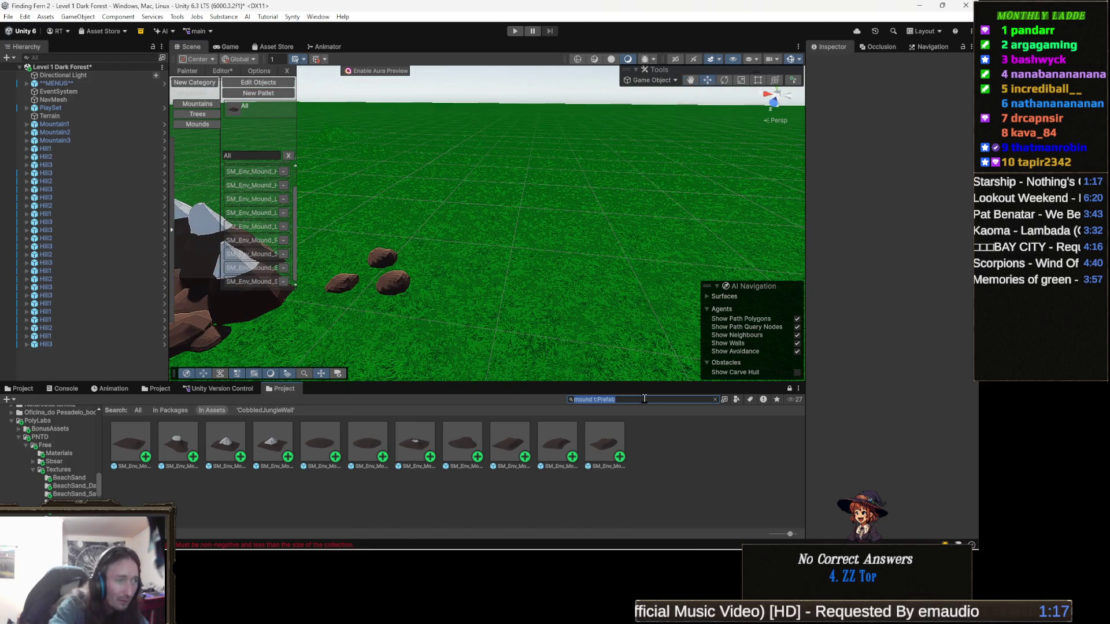
pyautogui.press('BackSpace')
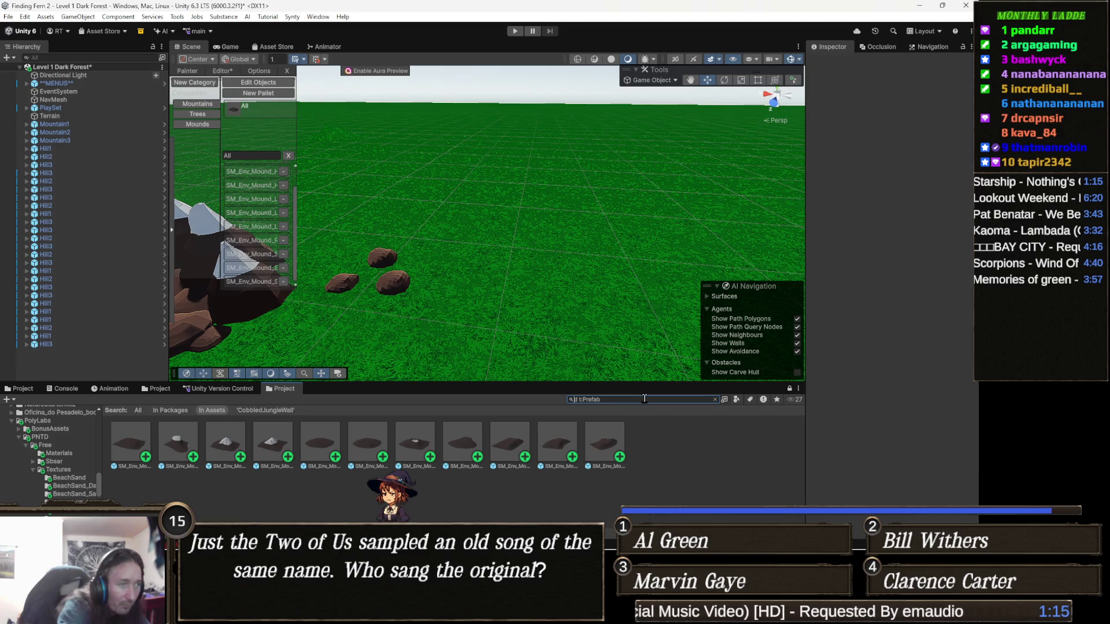
pyautogui.write('cliff')
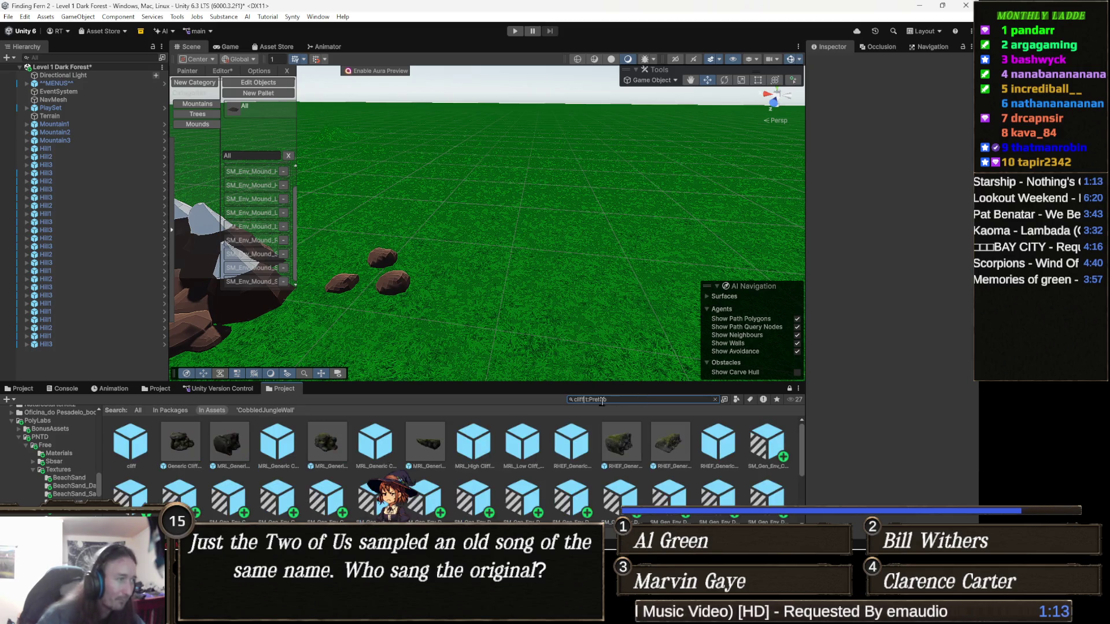
pyautogui.click(221, 444)
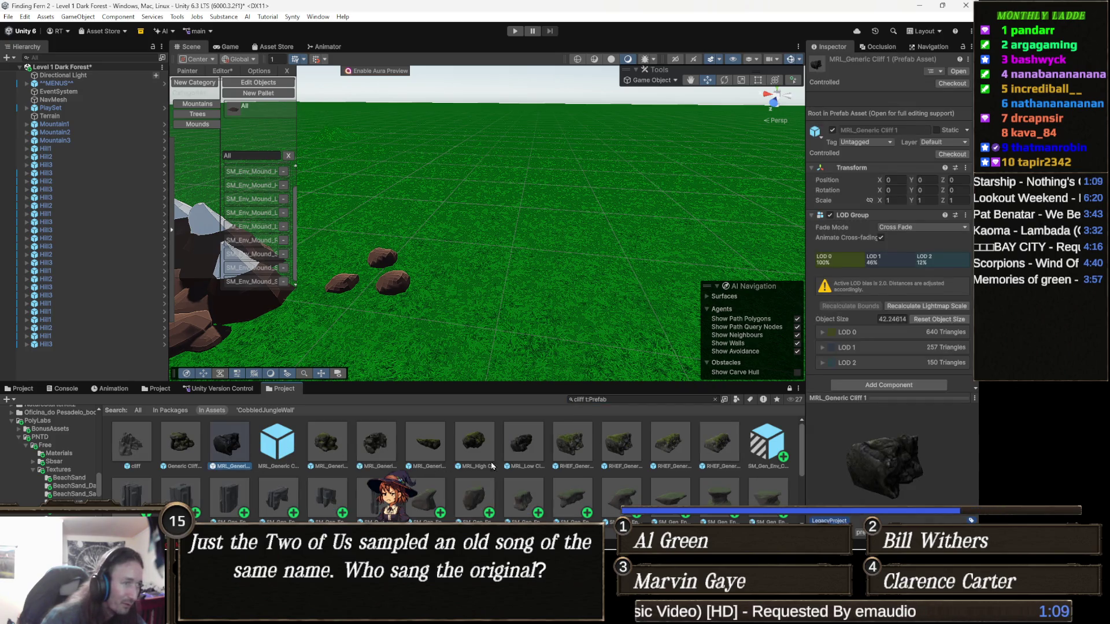
pyautogui.scroll(-3, 514, 447)
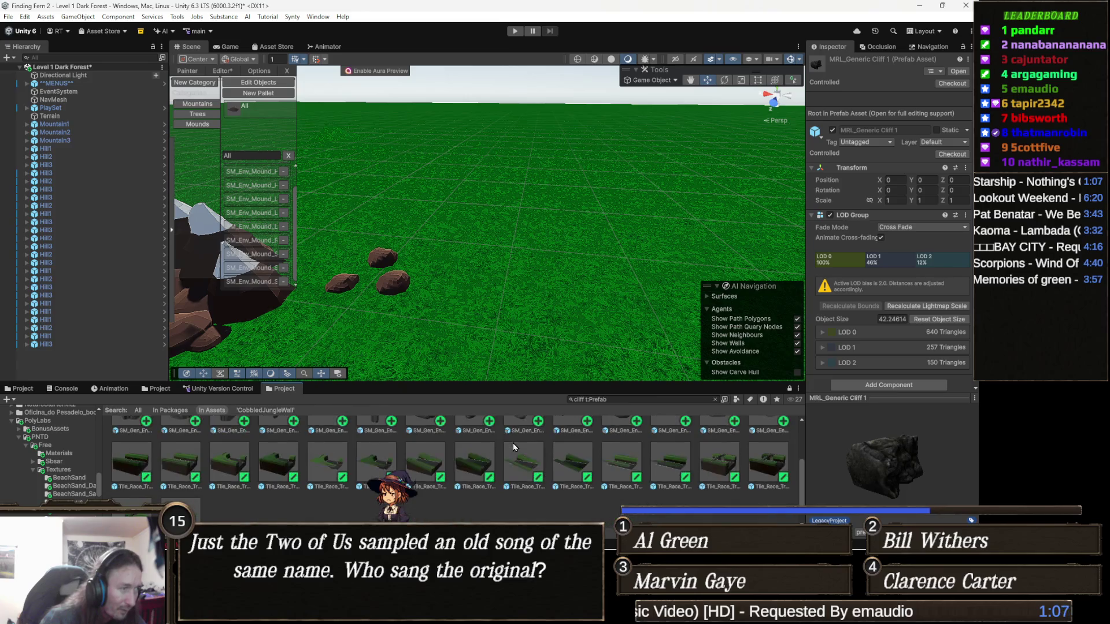
pyautogui.moveTo(477, 467)
pyautogui.mouseDown()
pyautogui.moveTo(628, 222)
pyautogui.moveTo(516, 224)
pyautogui.mouseUp()
# - Browse the cliff prefabs, from Tile_Race_Track_Cliff_Curve to SM_Gen_Env_Dirt_Cliff_08
pyautogui.scroll(10, 516, 224)
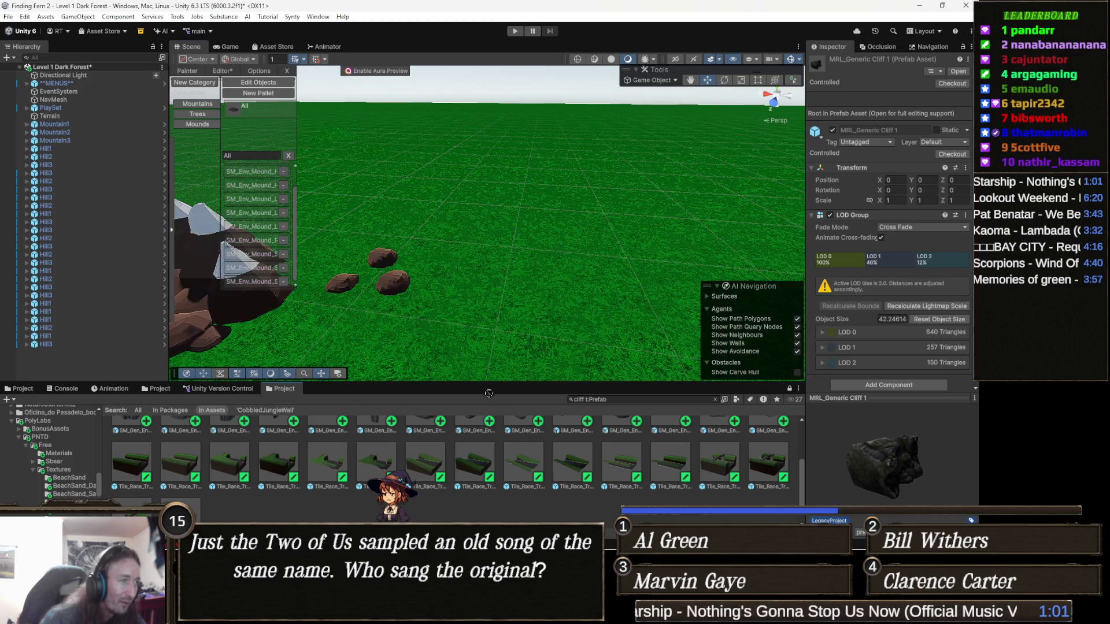
pyautogui.scroll(-5, 533, 307)
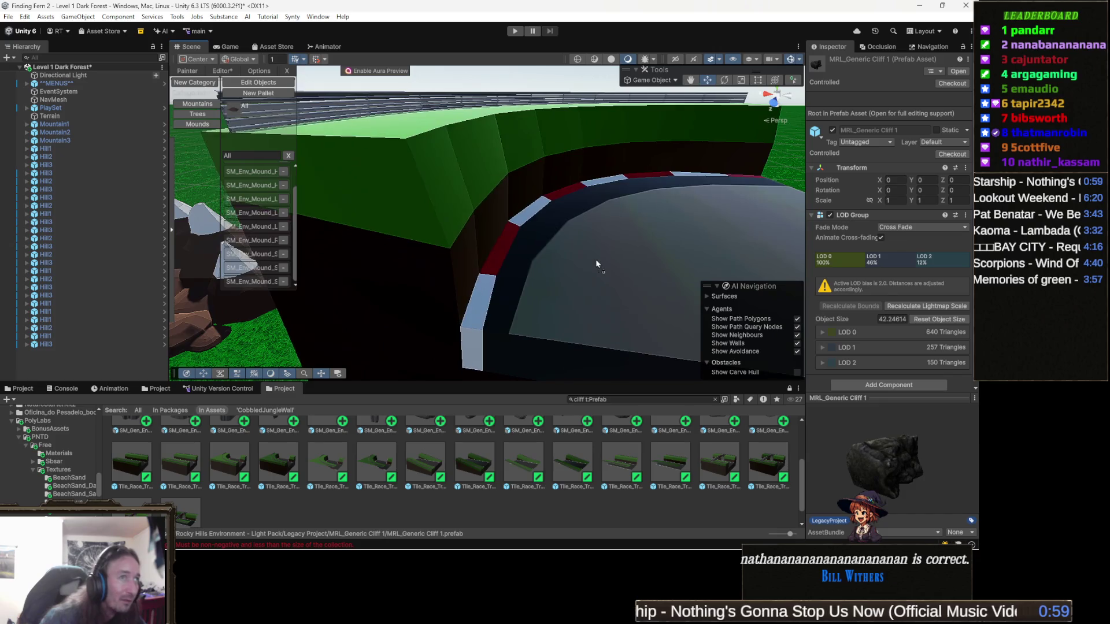
pyautogui.scroll(5, 597, 264)
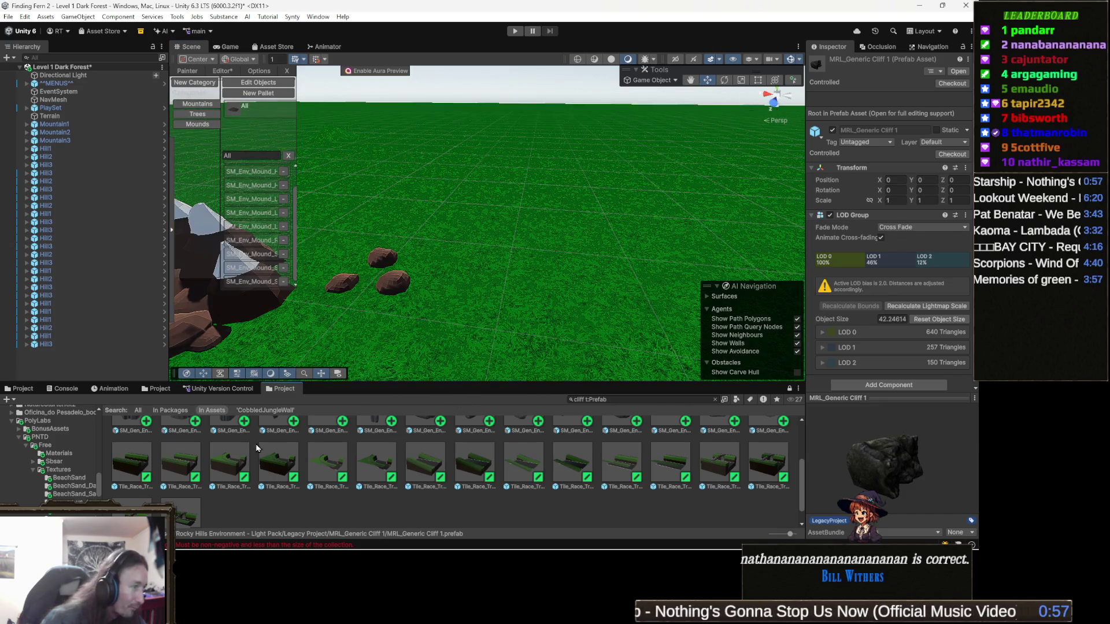
pyautogui.click(233, 469)
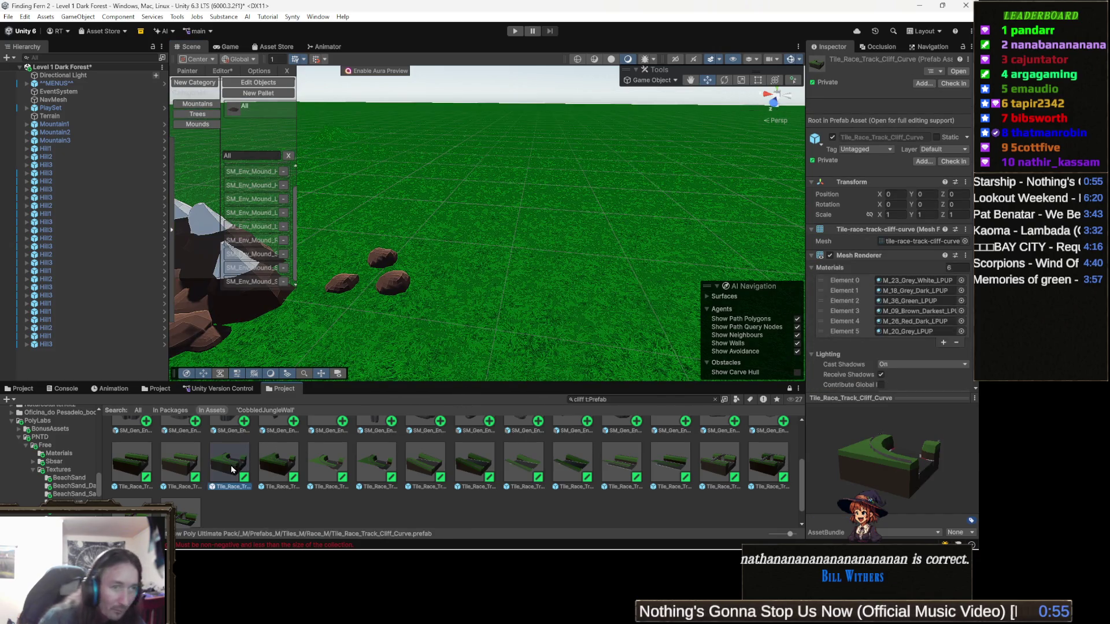
pyautogui.press('Left')
pyautogui.press('Left')
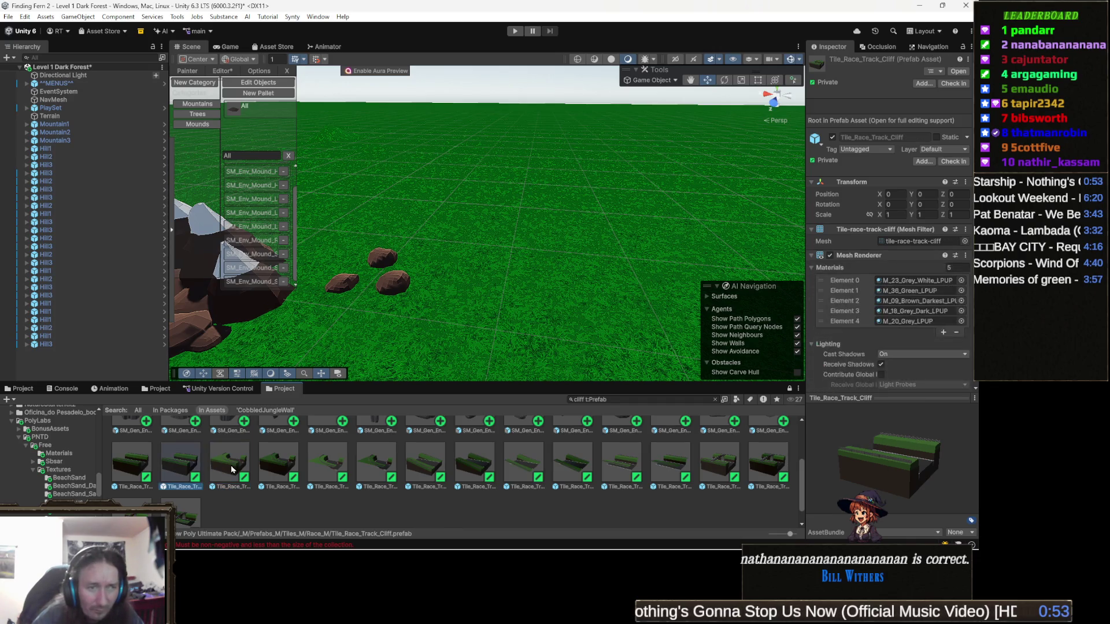
pyautogui.press('Left')
pyautogui.press('Left')
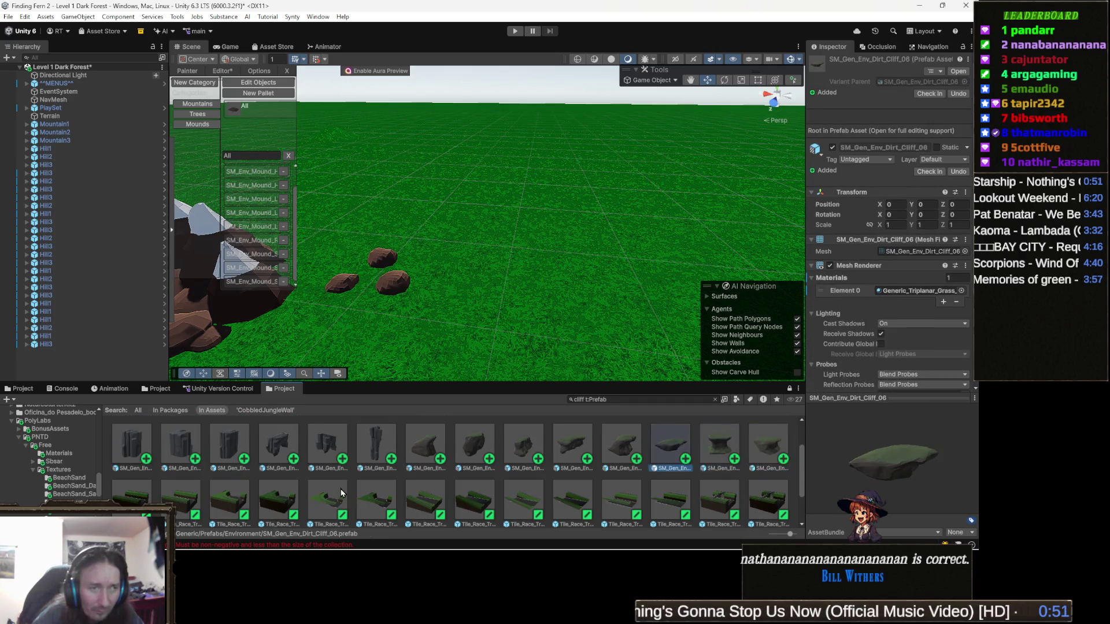
pyautogui.press('Right')
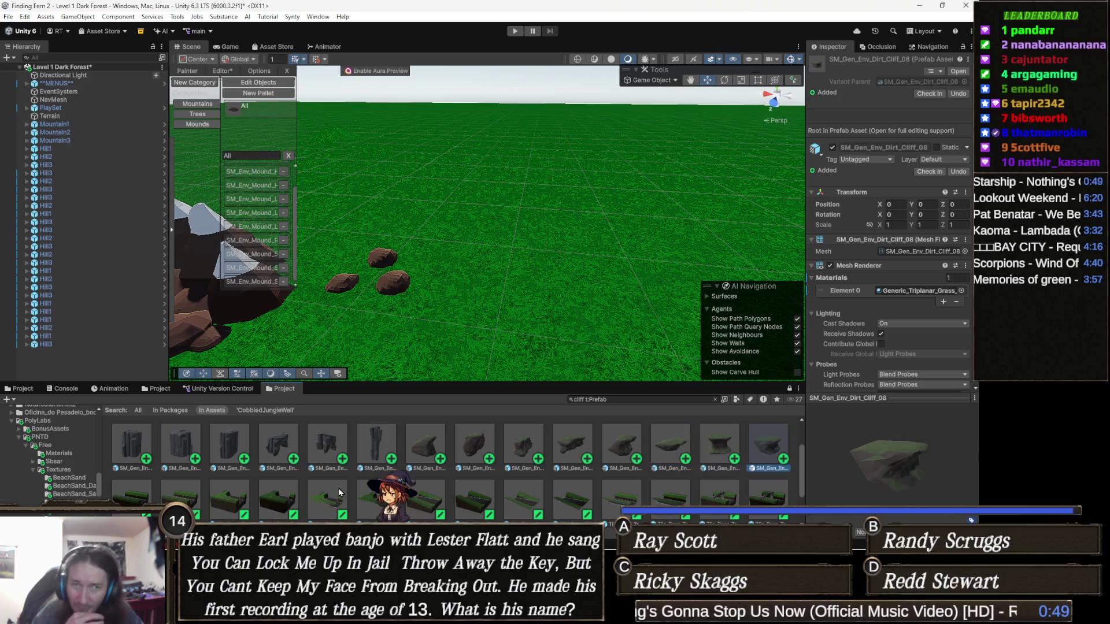